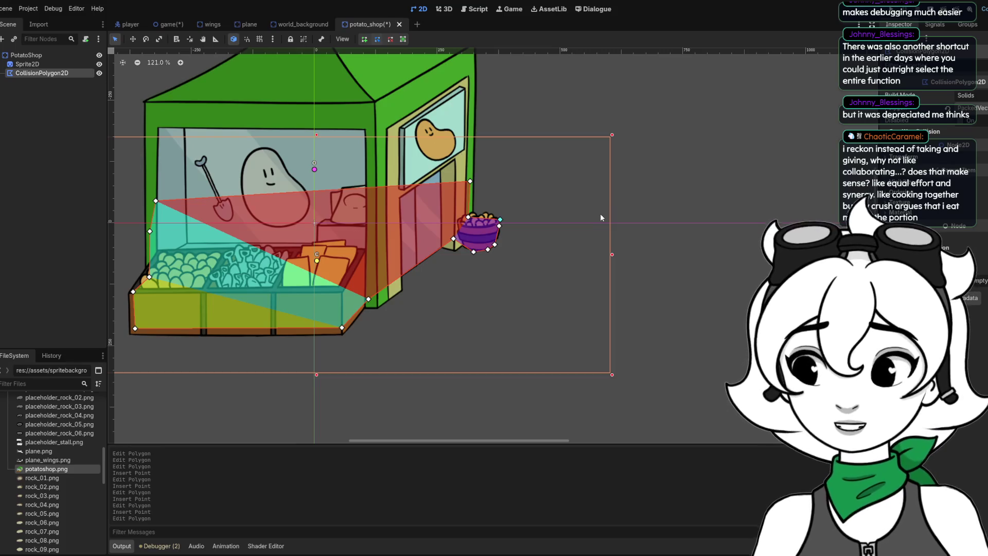
# Refit the potato shop's collision polygon corners to the stall front, deleting one left-edge point.
pyautogui.moveTo(470, 181)
pyautogui.mouseDown()
pyautogui.moveTo(472, 216)
pyautogui.moveTo(472, 188)
pyautogui.mouseUp()
pyautogui.moveTo(160, 202); pyautogui.dragTo(150, 203)
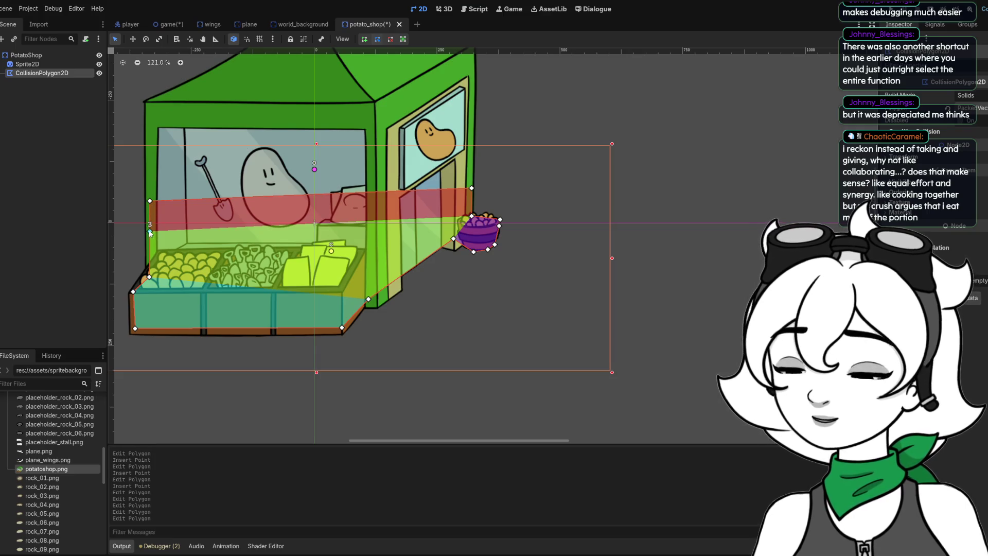
pyautogui.rightClick(150, 232)
pyautogui.moveTo(152, 203); pyautogui.dragTo(150, 202)
pyautogui.moveTo(152, 279); pyautogui.dragTo(149, 272)
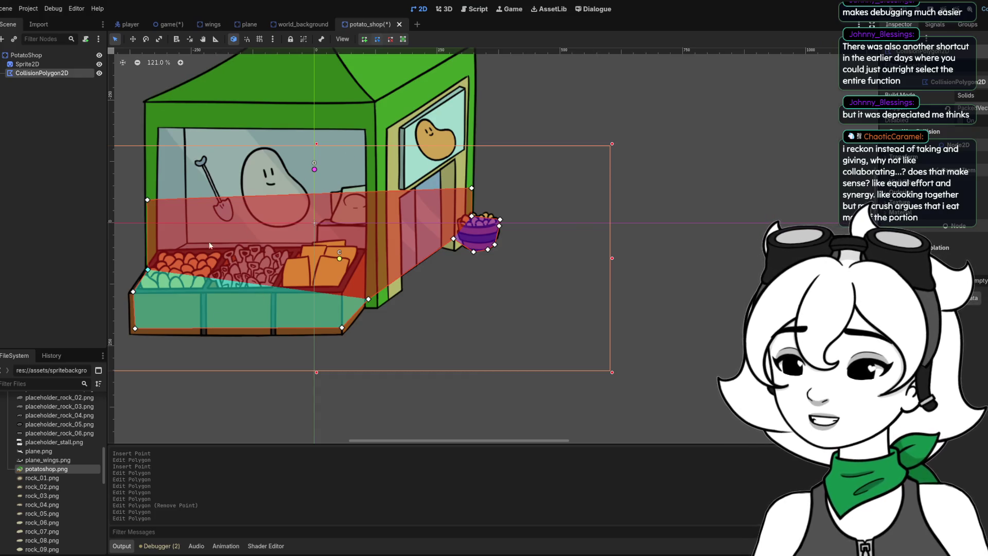
pyautogui.moveTo(133, 292); pyautogui.dragTo(129, 294)
pyautogui.moveTo(136, 329); pyautogui.dragTo(131, 331)
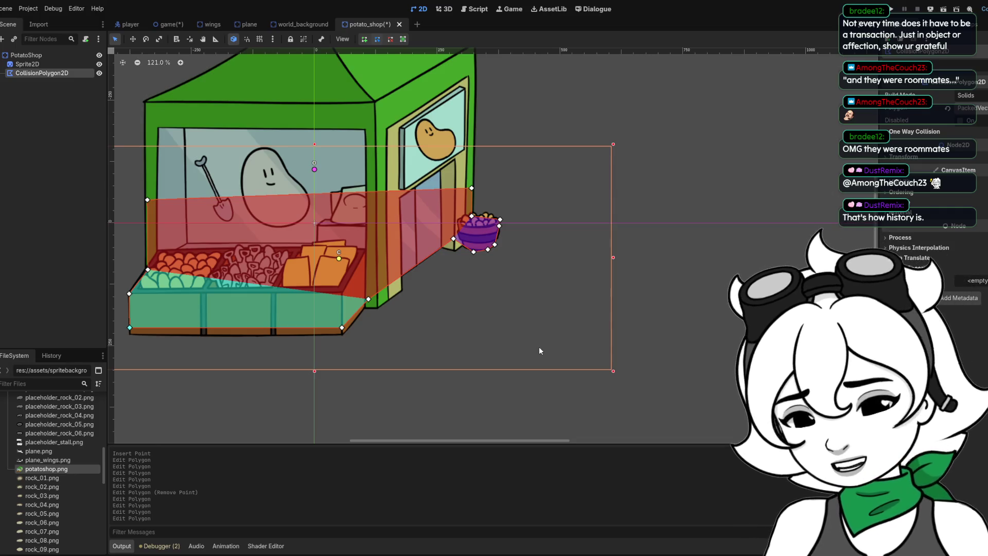
# Save the potato shop scene.
pyautogui.scroll(-3, 553, 291)
pyautogui.scroll(5, 441, 289)
pyautogui.scroll(-1, 531, 285)
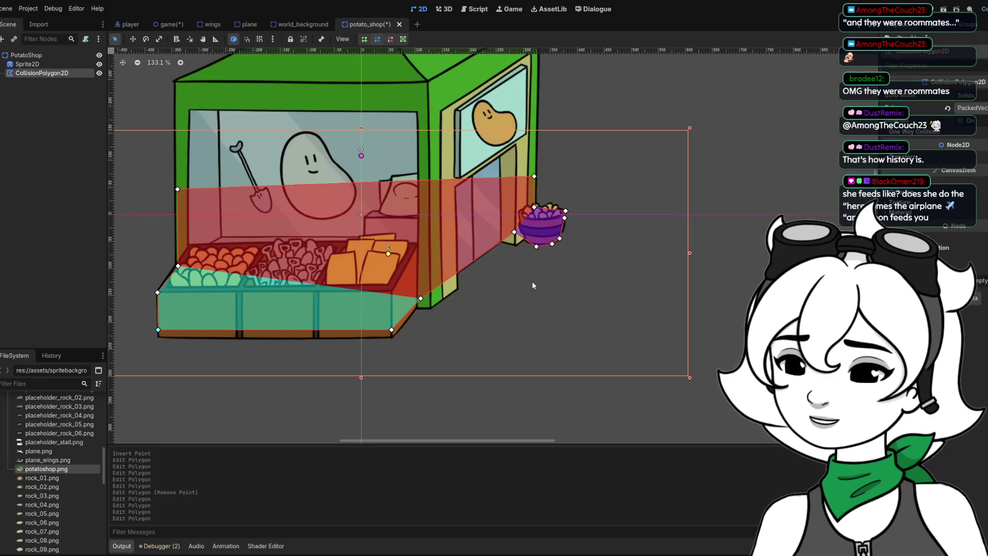
pyautogui.hotkey('ctrl', 's')
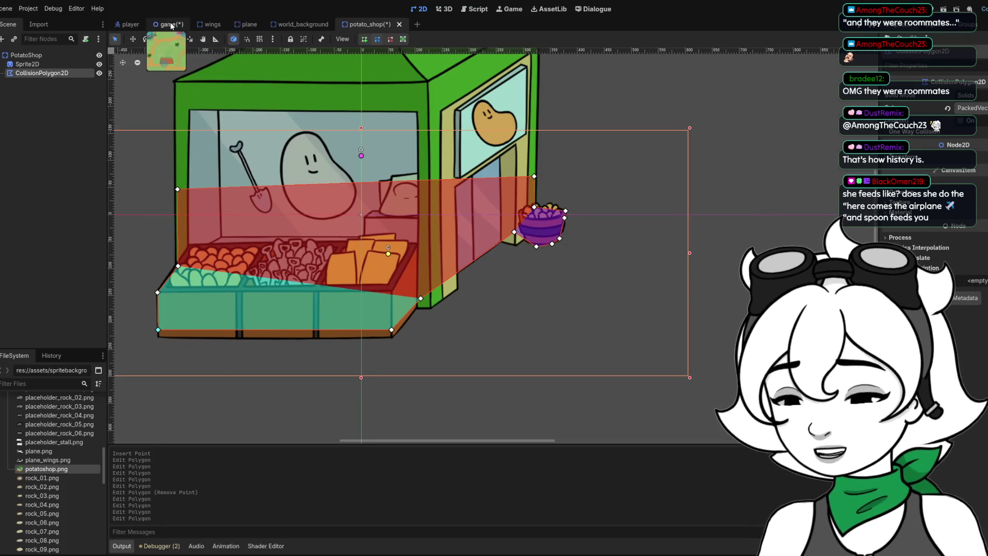
# Move PotatoShop to the lower centre of the game map and playtest with F5.
pyautogui.click(169, 25)
pyautogui.scroll(-6, 412, 137)
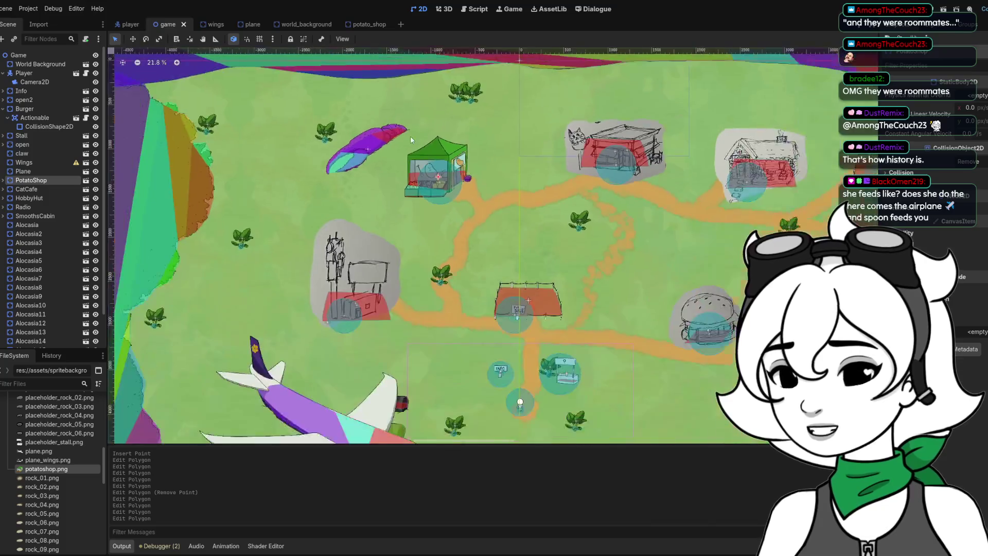
pyautogui.moveTo(431, 159)
pyautogui.mouseDown()
pyautogui.moveTo(509, 242)
pyautogui.moveTo(442, 315)
pyautogui.moveTo(463, 308)
pyautogui.mouseUp()
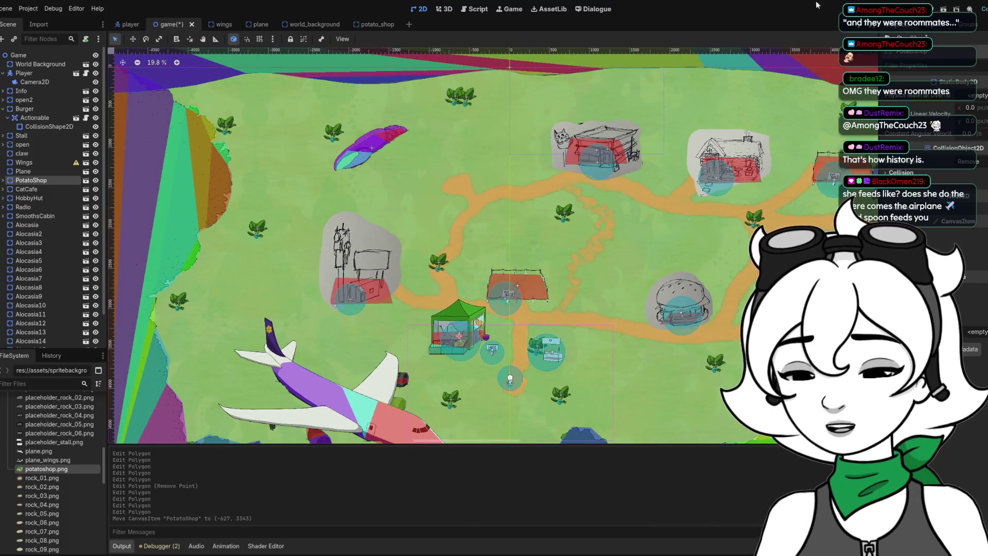
pyautogui.press('F5')
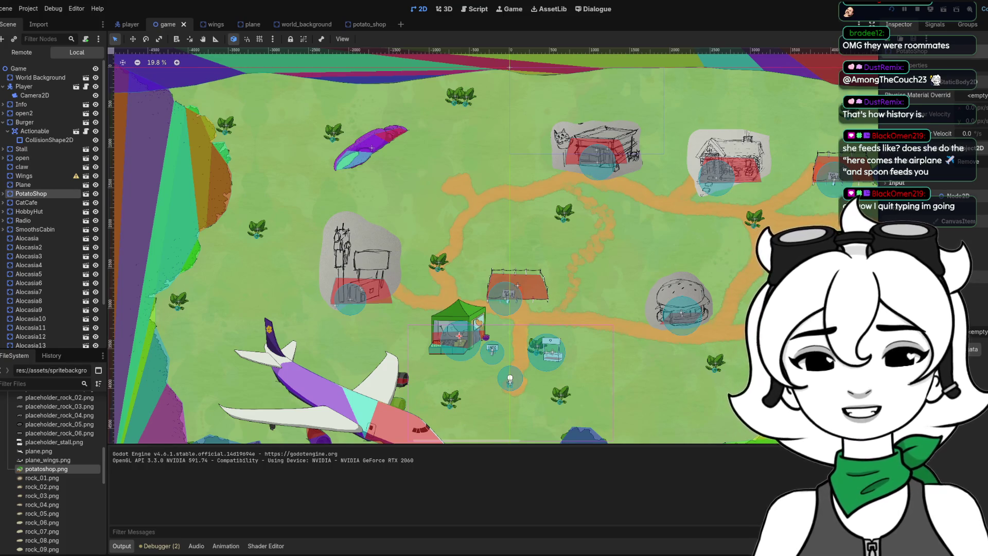
pyautogui.click(360, 25)
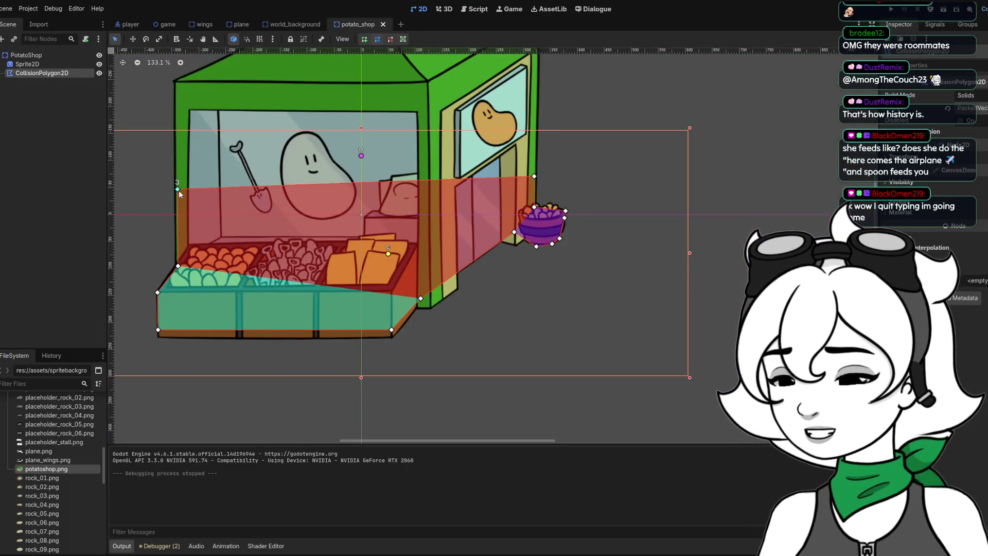
# Lower and shift the polygon's left corners to hug the produce bins.
pyautogui.moveTo(178, 190); pyautogui.dragTo(186, 208)
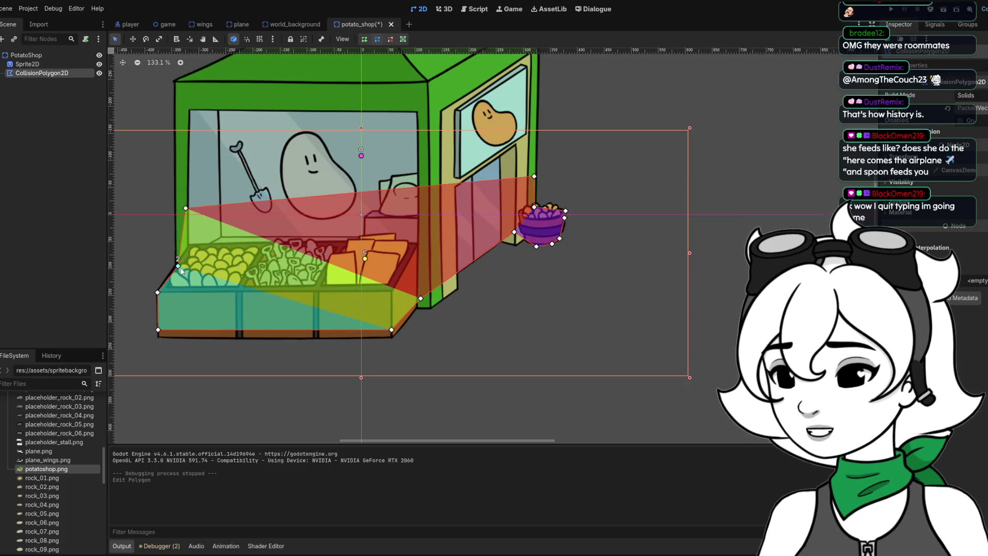
pyautogui.moveTo(178, 266); pyautogui.dragTo(188, 250)
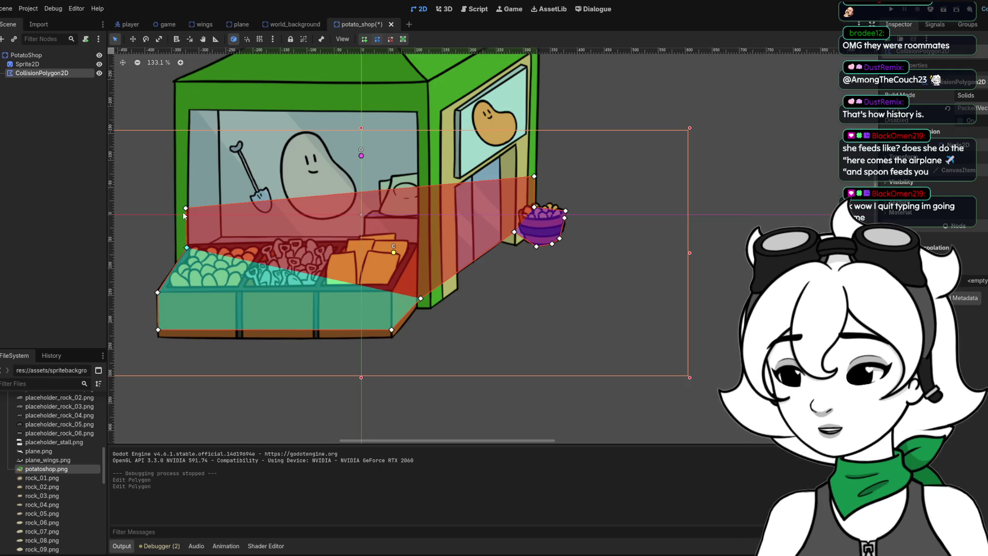
pyautogui.moveTo(187, 209); pyautogui.dragTo(194, 209)
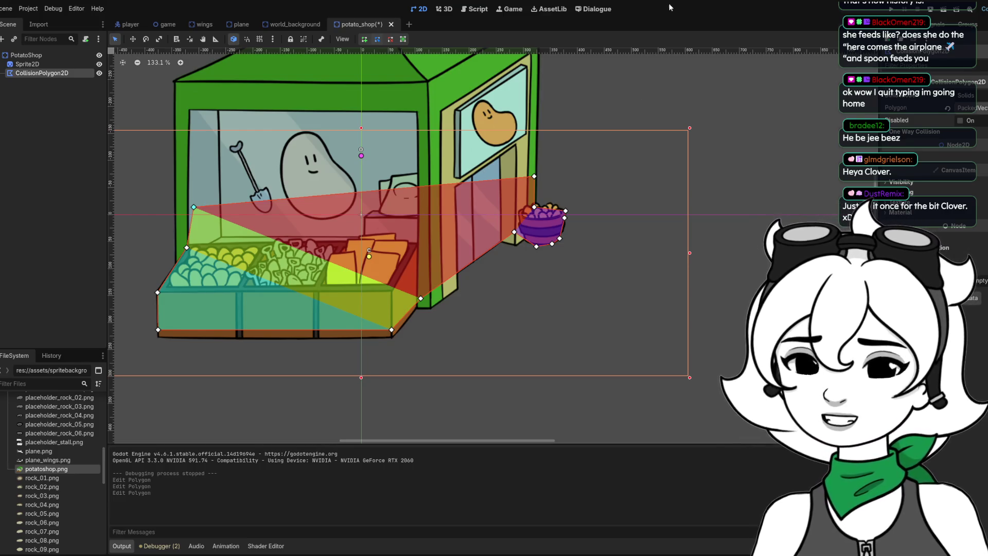
# Pull the polygon's right-side corners down to the bucket's edge and save the scene.
pyautogui.moveTo(535, 177)
pyautogui.mouseDown()
pyautogui.moveTo(523, 183)
pyautogui.moveTo(524, 213)
pyautogui.moveTo(565, 219)
pyautogui.moveTo(521, 206)
pyautogui.moveTo(528, 191)
pyautogui.mouseUp()
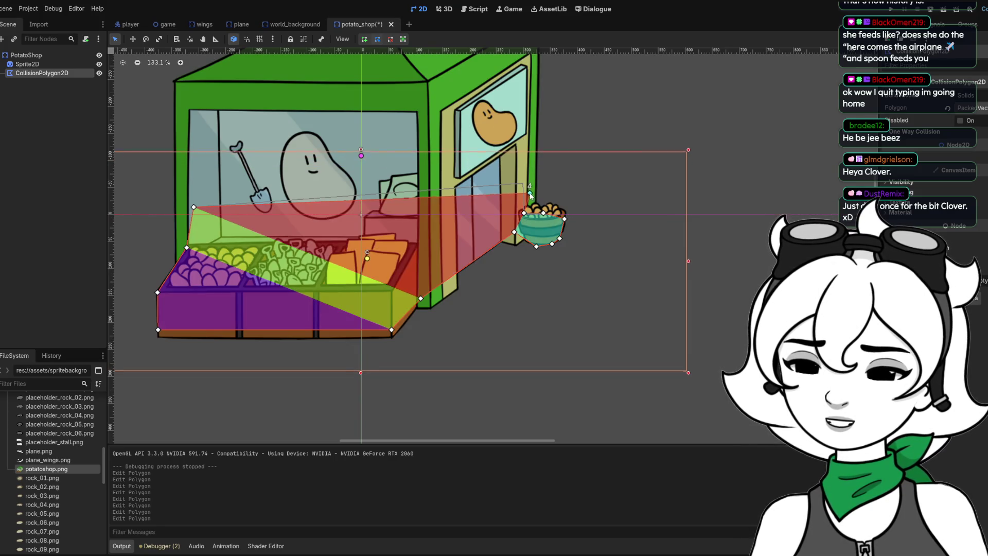
pyautogui.moveTo(529, 191); pyautogui.dragTo(525, 200)
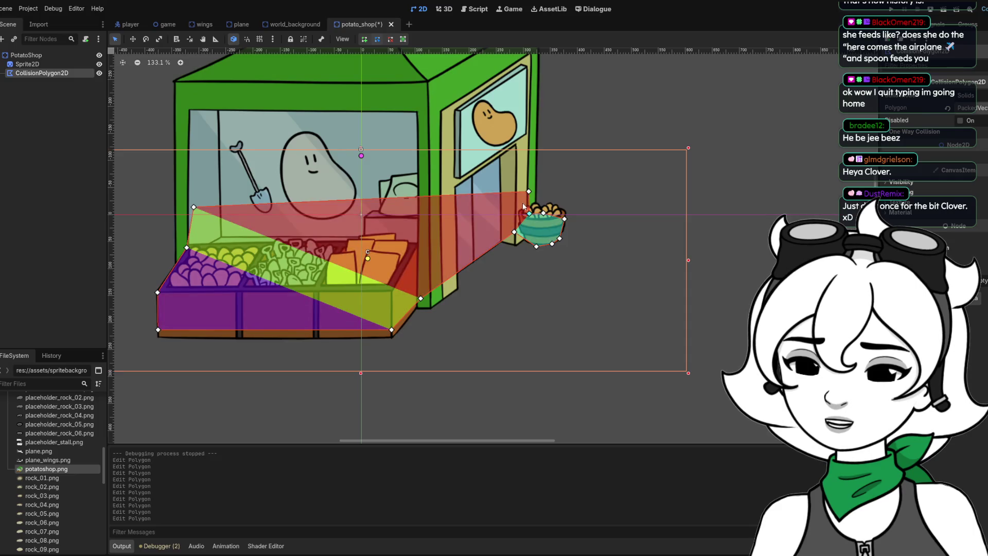
pyautogui.hotkey('ctrl', 's')
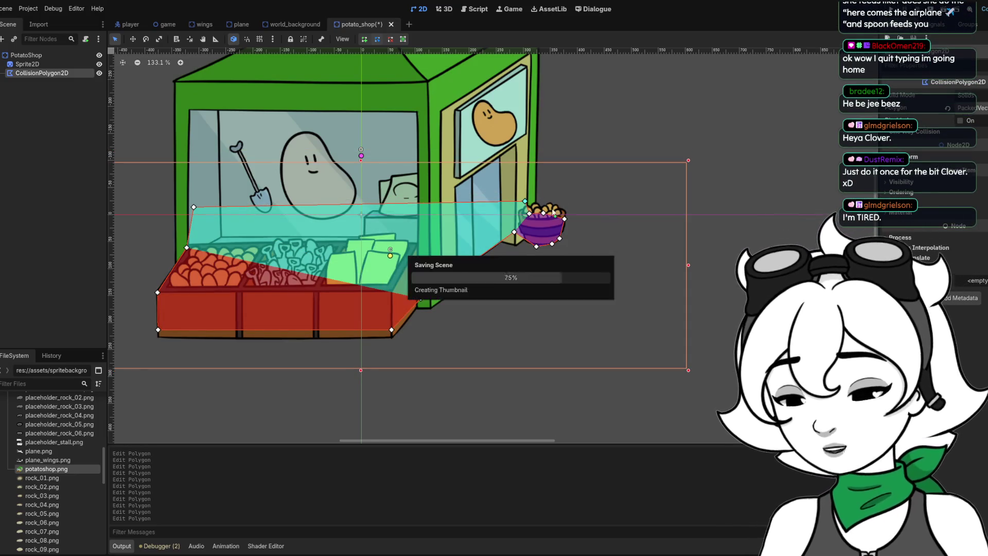
# Playtest the game again and move PotatoShop up toward the map's upper left.
pyautogui.click(168, 24)
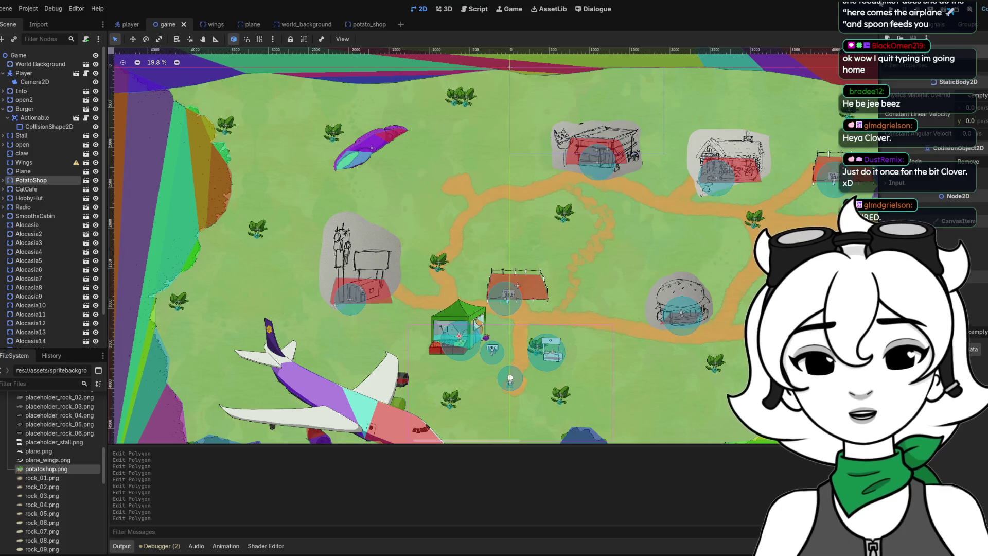
pyautogui.press('F5')
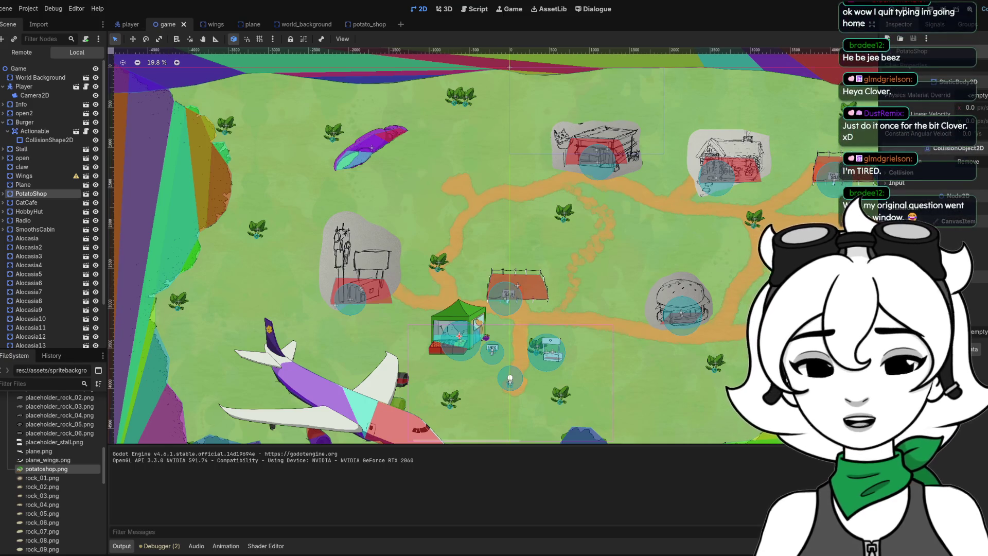
pyautogui.moveTo(463, 313)
pyautogui.mouseDown()
pyautogui.moveTo(450, 157)
pyautogui.moveTo(477, 159)
pyautogui.moveTo(470, 153)
pyautogui.mouseUp()
pyautogui.scroll(5, 466, 157)
pyautogui.click(634, 163)
pyautogui.scroll(-5, 394, 186)
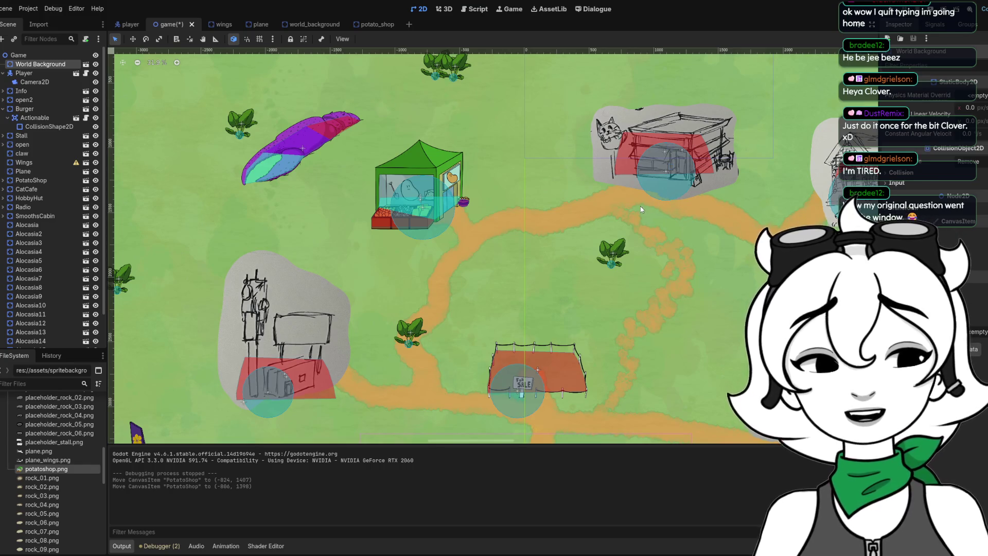
pyautogui.scroll(-2, 468, 188)
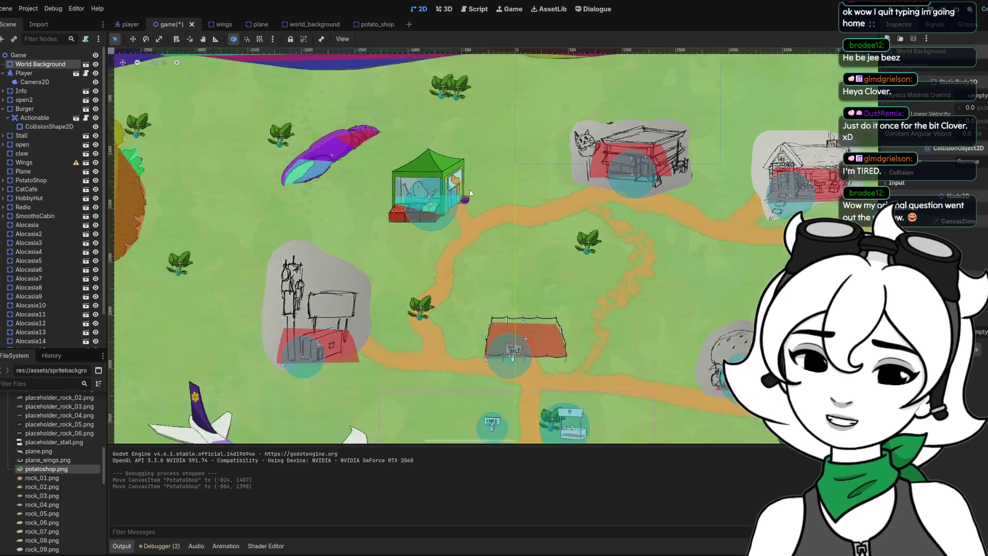
# Close the potato_shop, world_background, plane and wings tabs, then save the game scene.
pyautogui.click(378, 25)
pyautogui.click(390, 24)
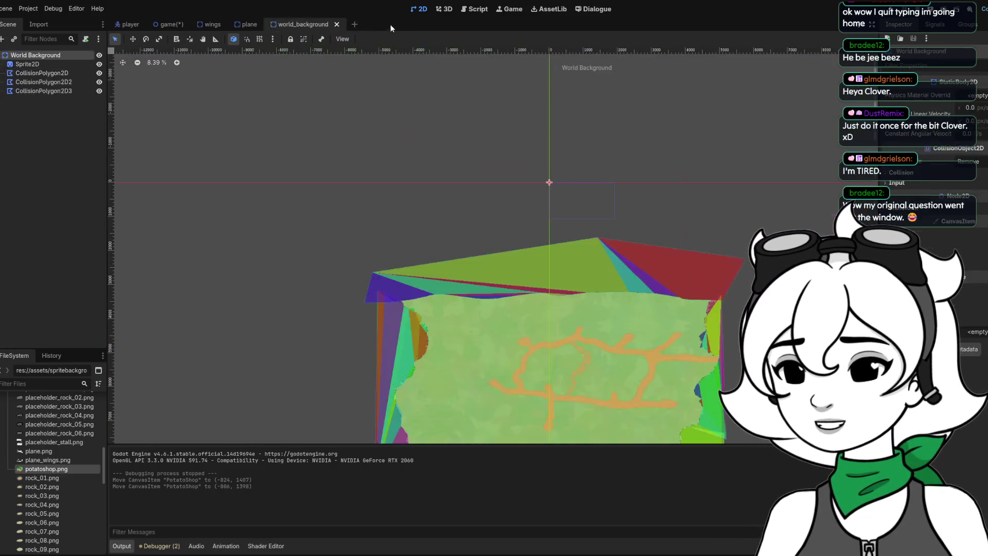
pyautogui.click(336, 24)
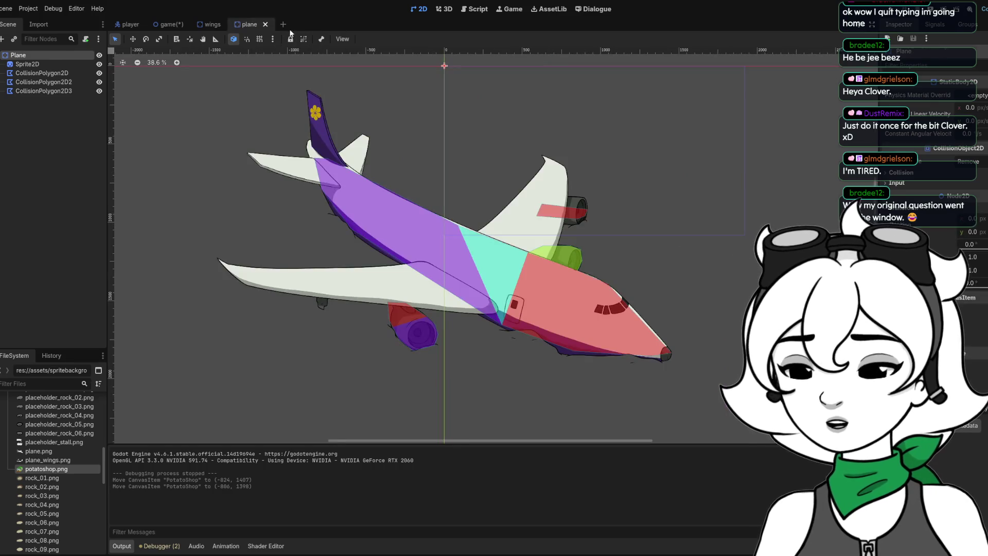
pyautogui.click(265, 25)
pyautogui.click(230, 24)
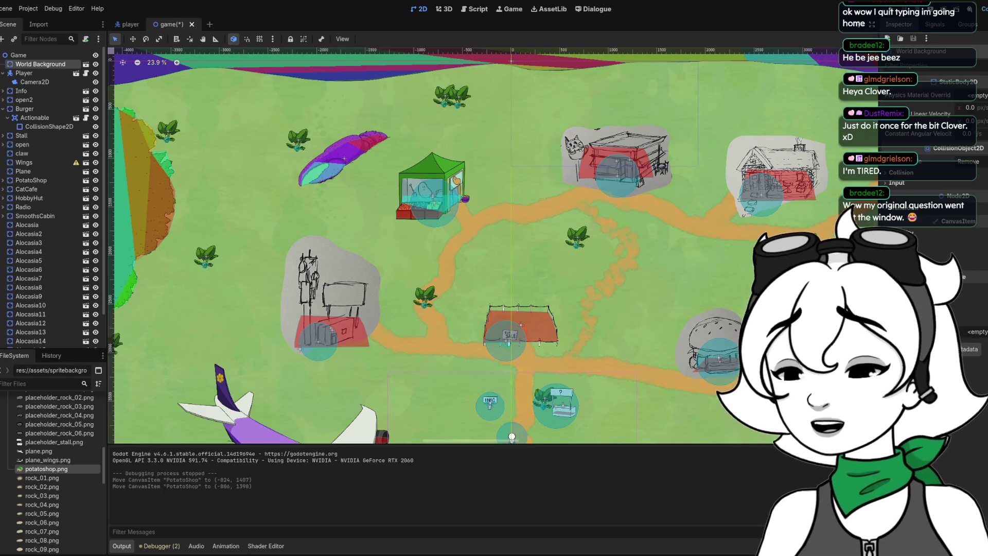
pyautogui.hotkey('ctrl', 's')
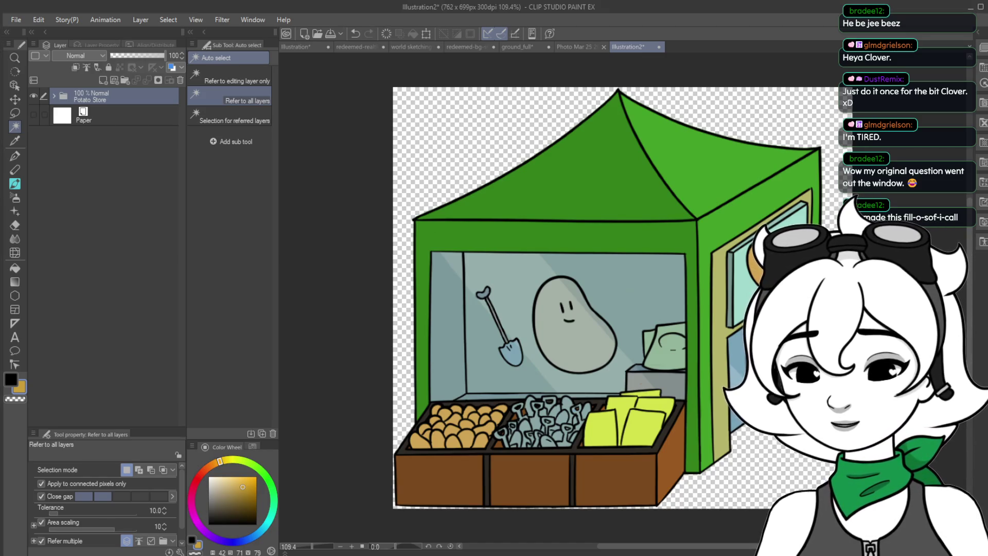
# Close the Illustration2 potato store canvas to reveal the Photo Mar 25 2026 sketch.
pyautogui.click(660, 44)
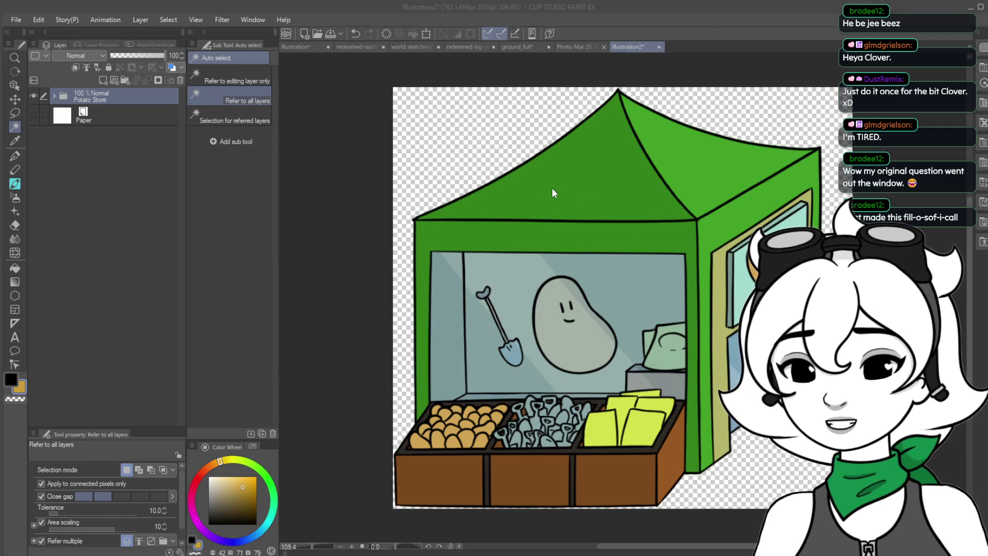
pyautogui.click(518, 185)
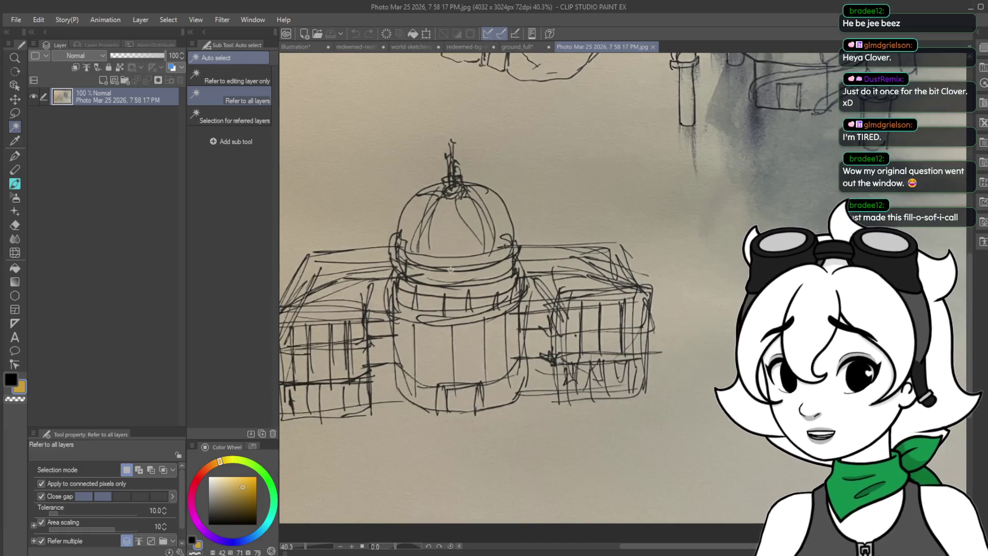
# Lasso-select the domed building sketch in the photo.
pyautogui.click(15, 113)
pyautogui.scroll(-1, 728, 301)
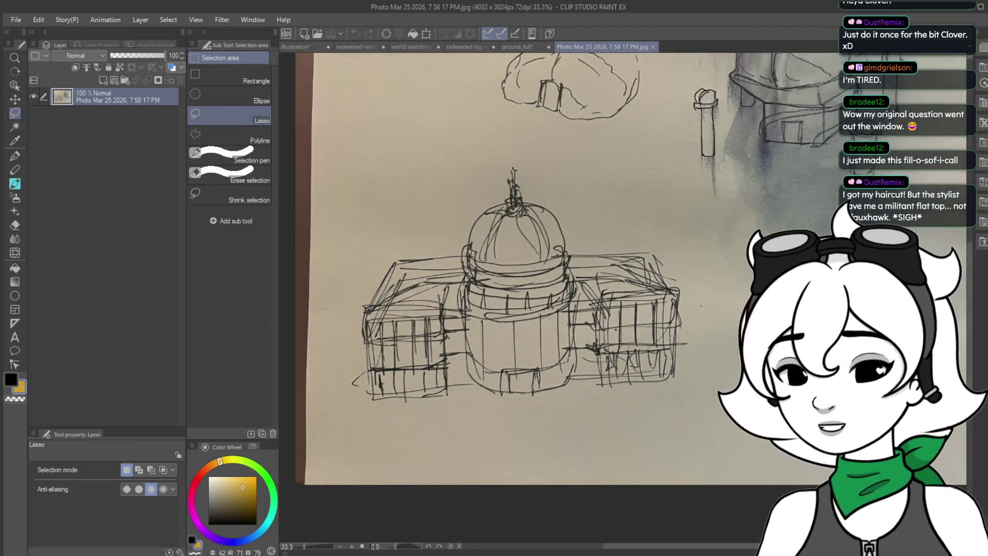
pyautogui.moveTo(502, 423)
pyautogui.mouseDown()
pyautogui.moveTo(682, 309)
pyautogui.moveTo(665, 246)
pyautogui.mouseUp()
pyautogui.moveTo(467, 418)
pyautogui.mouseDown()
pyautogui.moveTo(690, 384)
pyautogui.moveTo(694, 275)
pyautogui.moveTo(522, 151)
pyautogui.moveTo(458, 212)
pyautogui.moveTo(363, 252)
pyautogui.moveTo(342, 371)
pyautogui.moveTo(388, 415)
pyautogui.mouseUp()
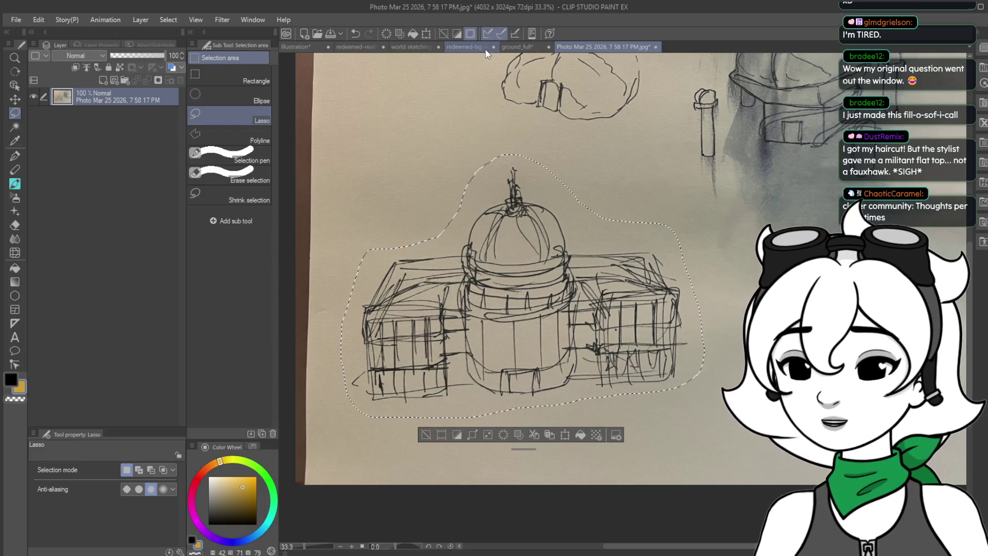
# Paste the sketch into the redeemed-bg-sketching map and move it to the bottom centre.
pyautogui.click(468, 47)
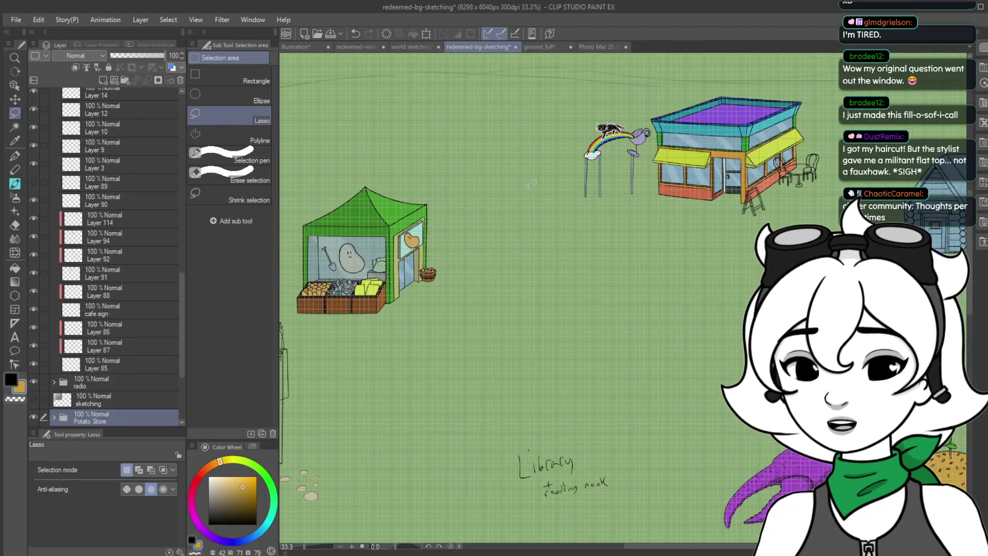
pyautogui.hotkey('ctrl', 'v')
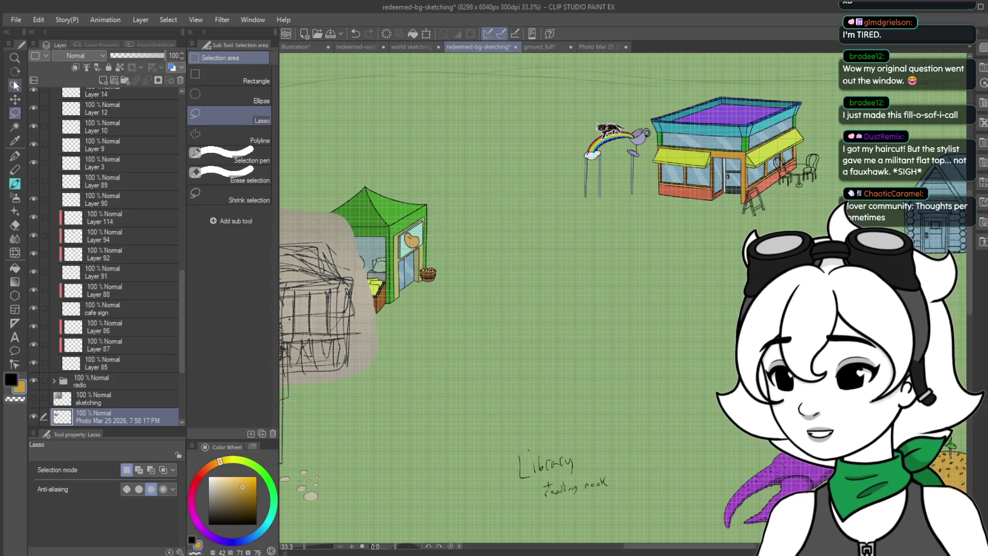
pyautogui.click(15, 99)
pyautogui.moveTo(327, 314)
pyautogui.mouseDown()
pyautogui.moveTo(653, 423)
pyautogui.moveTo(645, 455)
pyautogui.moveTo(664, 444)
pyautogui.mouseUp()
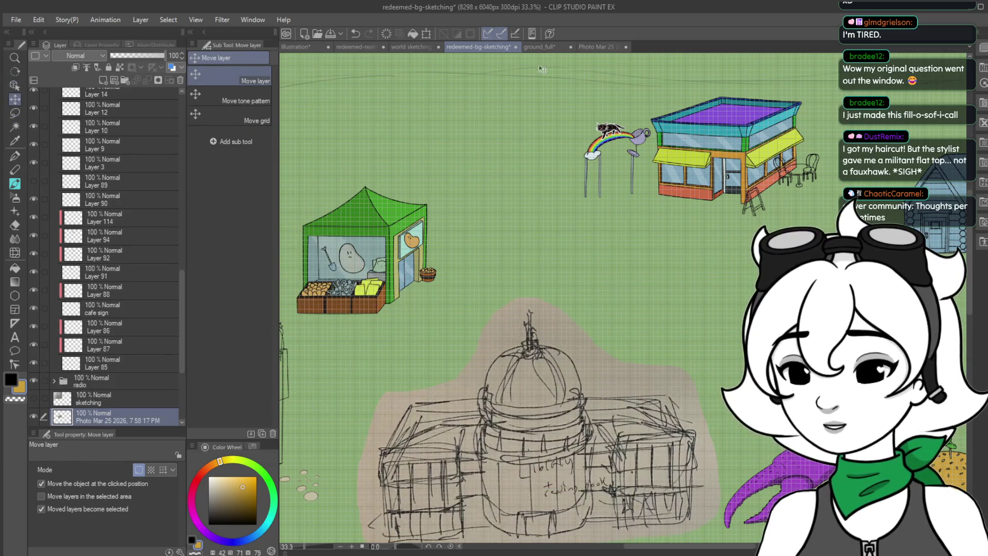
# Scale the pasted sketch to 81% below the potato stall and commit the transform.
pyautogui.hotkey('ctrl', 't')
pyautogui.moveTo(722, 296); pyautogui.dragTo(686, 321)
pyautogui.moveTo(551, 415); pyautogui.dragTo(538, 410)
pyautogui.scroll(-1, 538, 410)
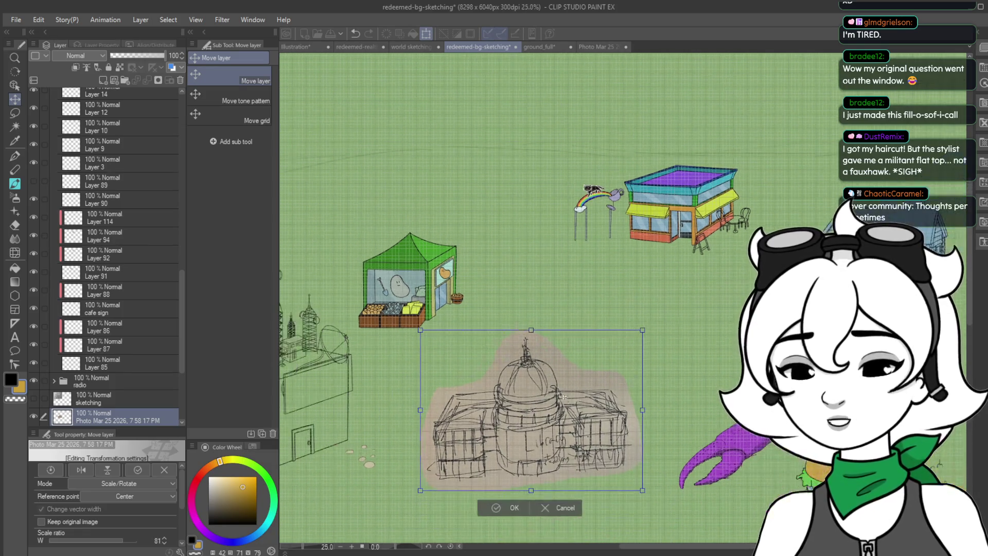
pyautogui.scroll(1, 566, 335)
pyautogui.scroll(-1, 580, 303)
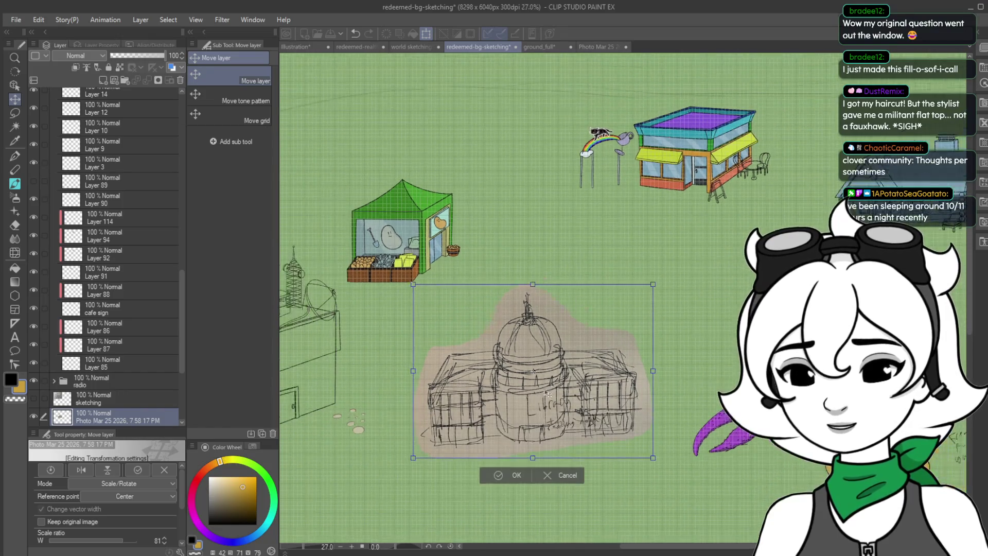
pyautogui.scroll(1, 566, 350)
pyautogui.press('Return')
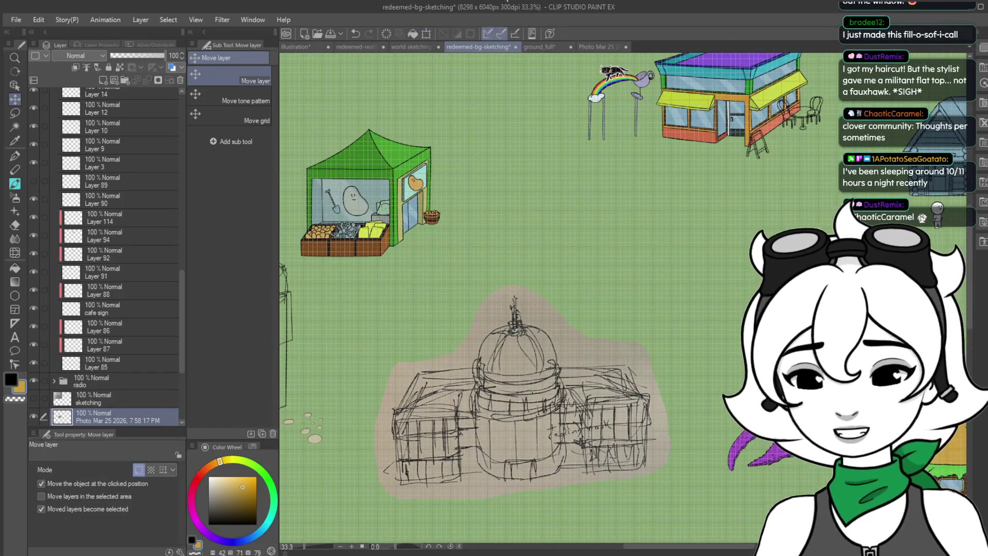
pyautogui.click(603, 46)
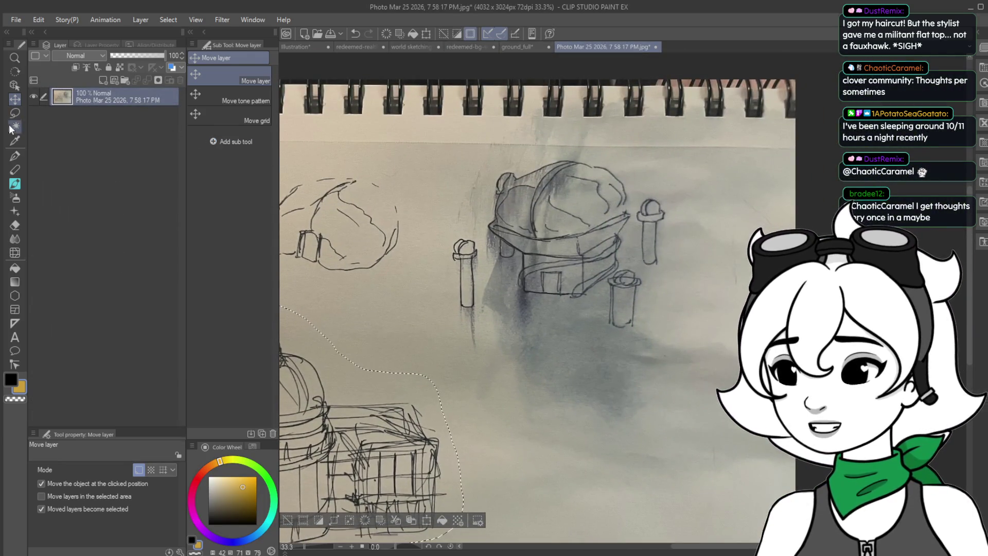
# Lasso the domed house with posts in the sketchbook photo, then return to the redeemed-bg-sketching map.
pyautogui.click(15, 113)
pyautogui.moveTo(457, 321)
pyautogui.mouseDown()
pyautogui.moveTo(500, 305)
pyautogui.moveTo(570, 310)
pyautogui.moveTo(628, 336)
pyautogui.moveTo(663, 280)
pyautogui.moveTo(677, 192)
pyautogui.moveTo(621, 157)
pyautogui.moveTo(530, 150)
pyautogui.moveTo(491, 164)
pyautogui.moveTo(447, 292)
pyautogui.moveTo(456, 319)
pyautogui.mouseUp()
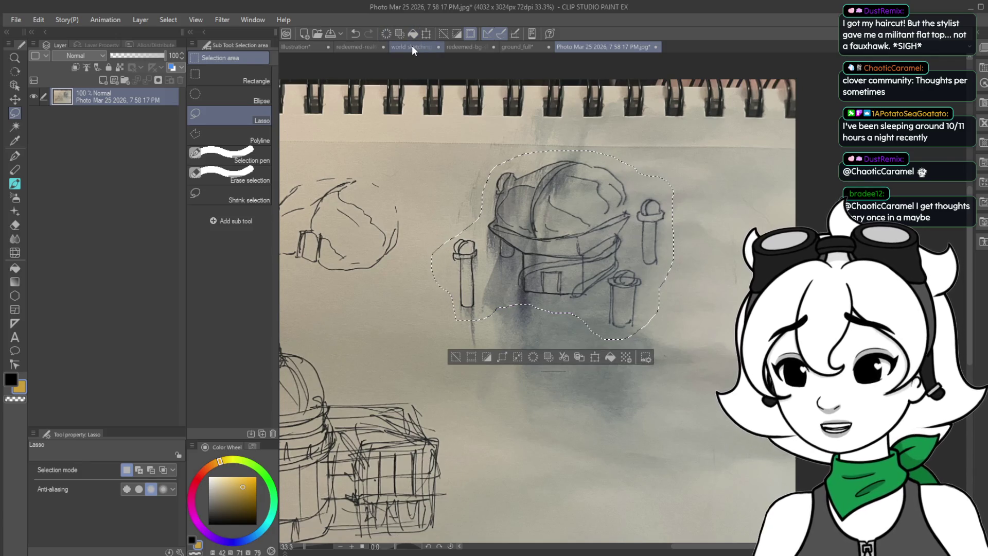
pyautogui.click(411, 46)
pyautogui.click(471, 46)
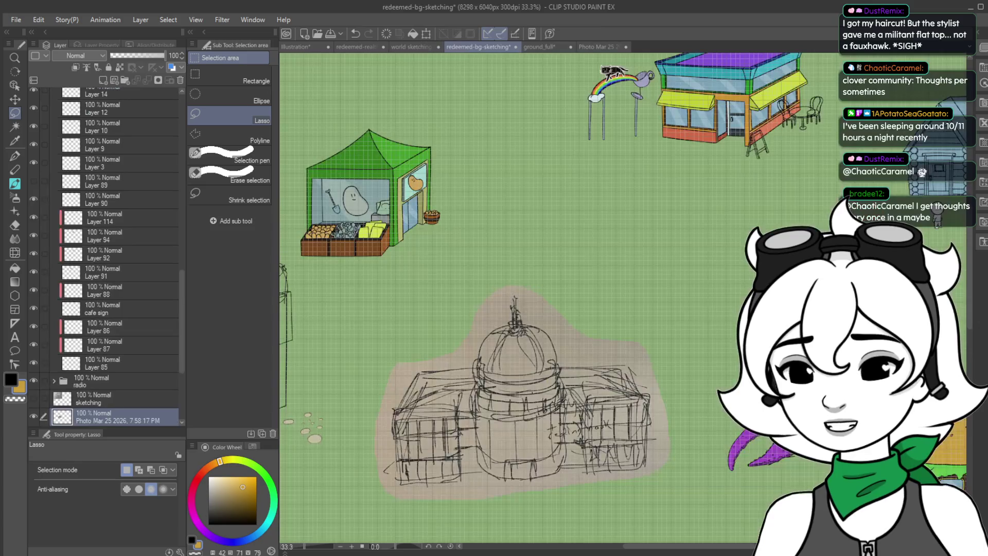
# Drag the grey domed-house photo sketch layer to sit right of the blue log cabin.
pyautogui.moveTo(515, 308); pyautogui.dragTo(381, 407)
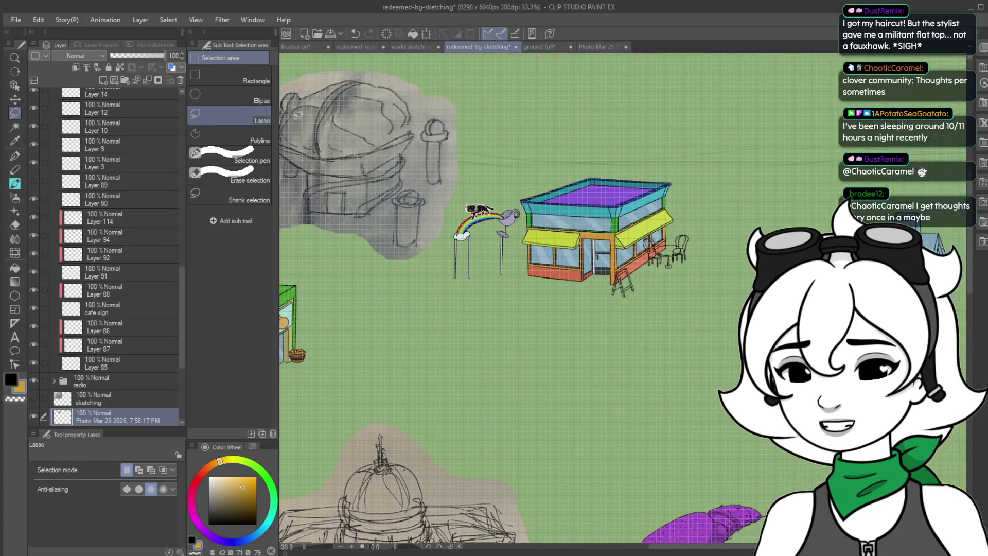
pyautogui.click(14, 99)
pyautogui.moveTo(391, 170)
pyautogui.mouseDown()
pyautogui.moveTo(695, 293)
pyautogui.moveTo(622, 336)
pyautogui.moveTo(912, 294)
pyautogui.moveTo(900, 309)
pyautogui.moveTo(897, 295)
pyautogui.mouseUp()
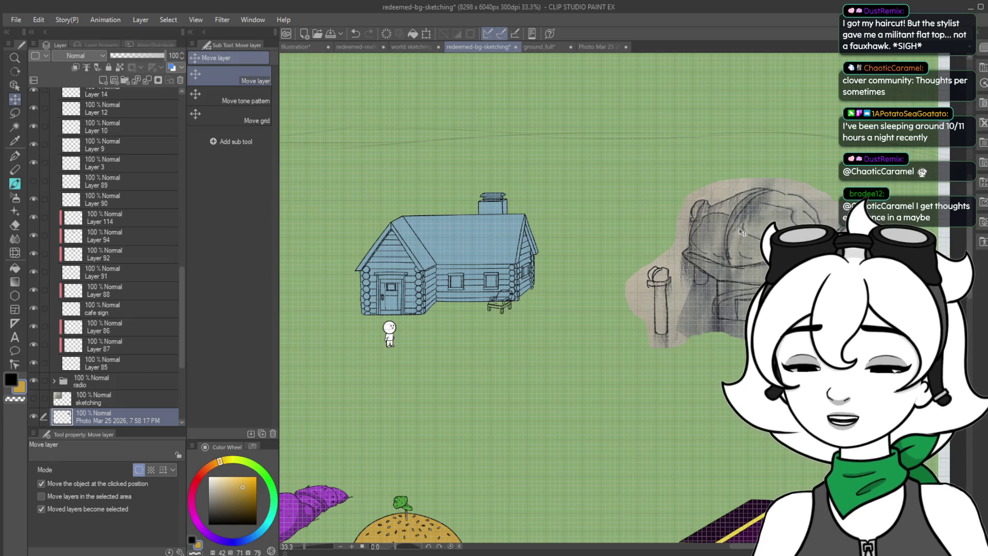
# Try freehand lasso selections beside the sketch's post, then clear the selection.
pyautogui.press('m')
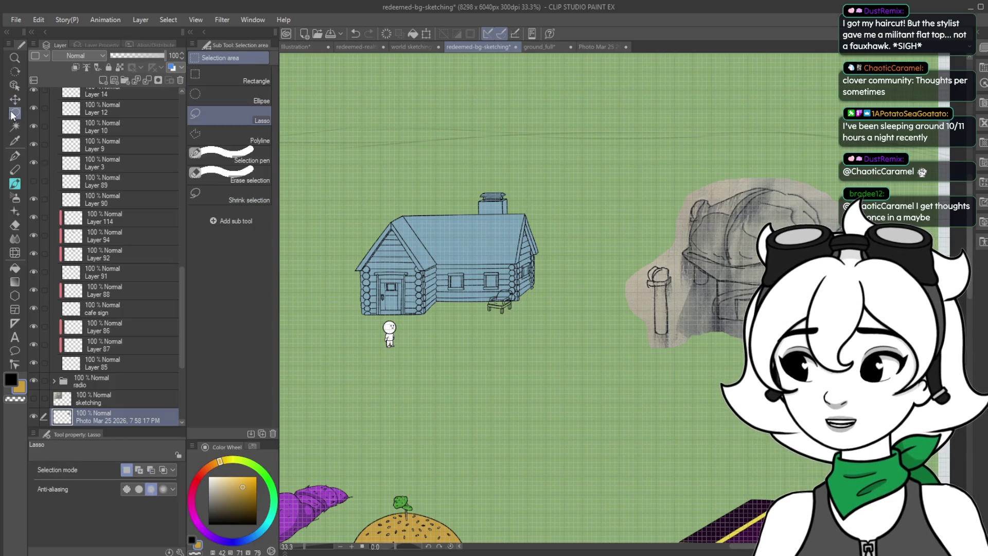
pyautogui.moveTo(651, 233); pyautogui.dragTo(643, 343)
pyautogui.moveTo(610, 298)
pyautogui.mouseDown()
pyautogui.moveTo(646, 260)
pyautogui.moveTo(650, 317)
pyautogui.moveTo(592, 329)
pyautogui.mouseUp()
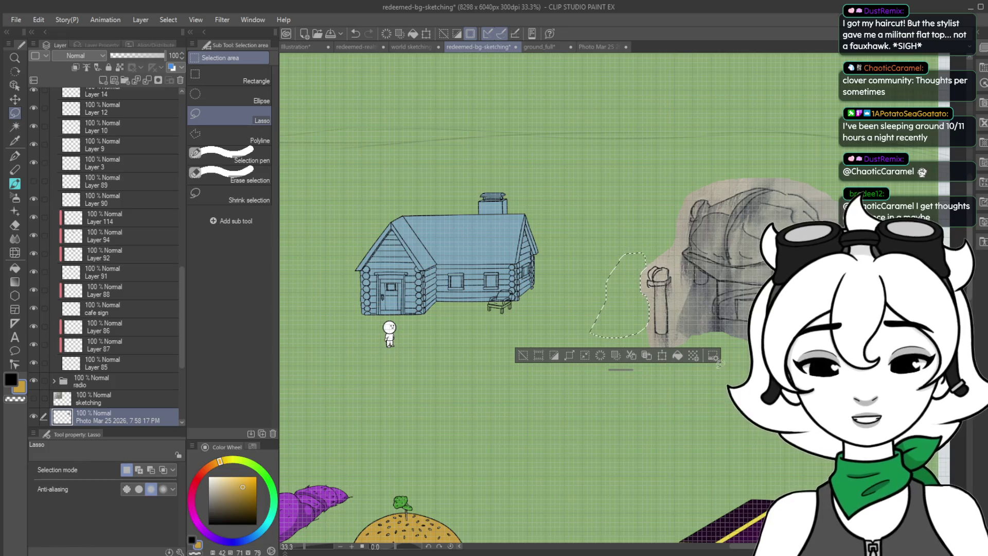
pyautogui.hotkey('ctrl', 'd')
# Bring the claw and burger house into view and collapse the burger layer folder.
pyautogui.moveTo(334, 474)
pyautogui.mouseDown()
pyautogui.moveTo(412, 376)
pyautogui.moveTo(566, 290)
pyautogui.moveTo(714, 429)
pyautogui.moveTo(657, 393)
pyautogui.moveTo(560, 245)
pyautogui.moveTo(517, 336)
pyautogui.mouseUp()
pyautogui.click(14, 100)
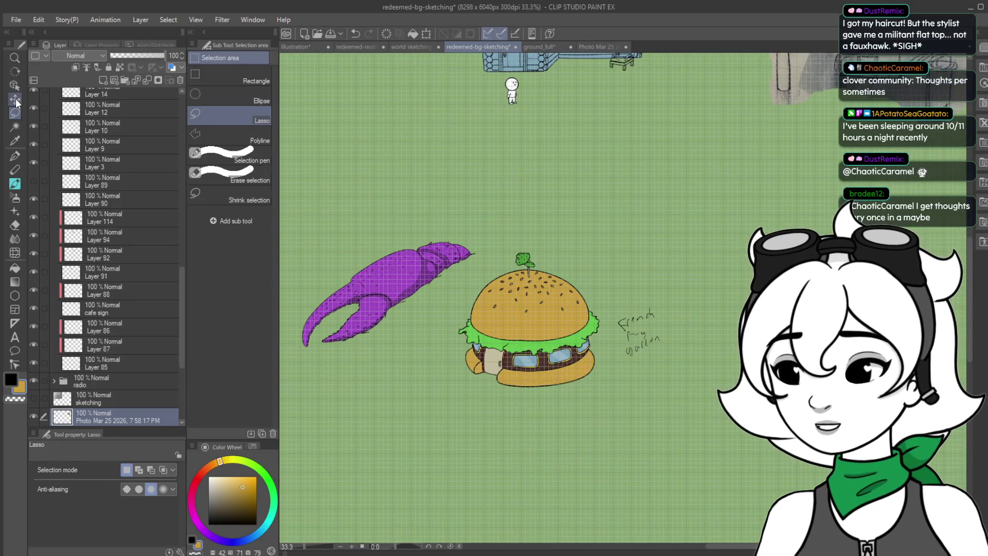
pyautogui.click(553, 336)
pyautogui.scroll(3, 113, 232)
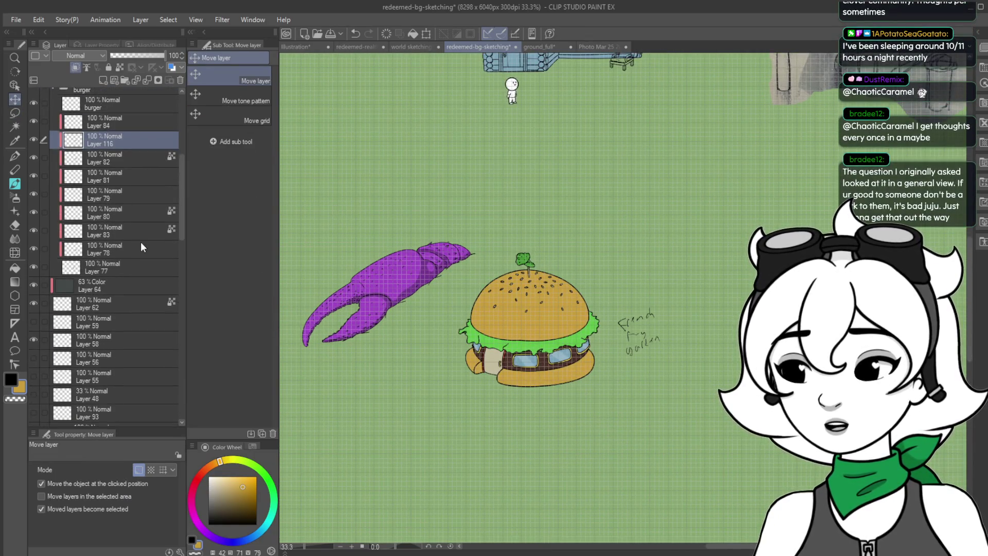
pyautogui.click(53, 145)
pyautogui.click(100, 143)
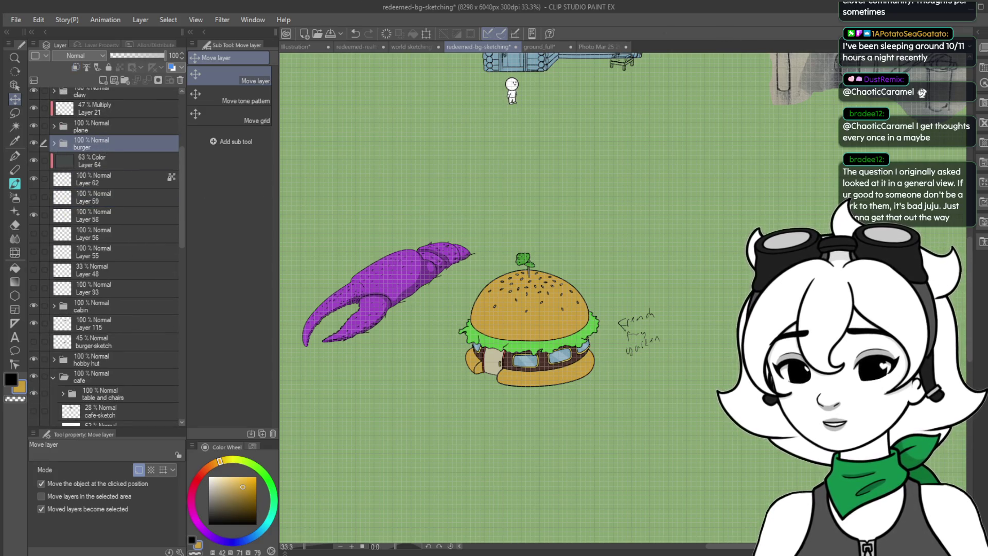
pyautogui.click(612, 46)
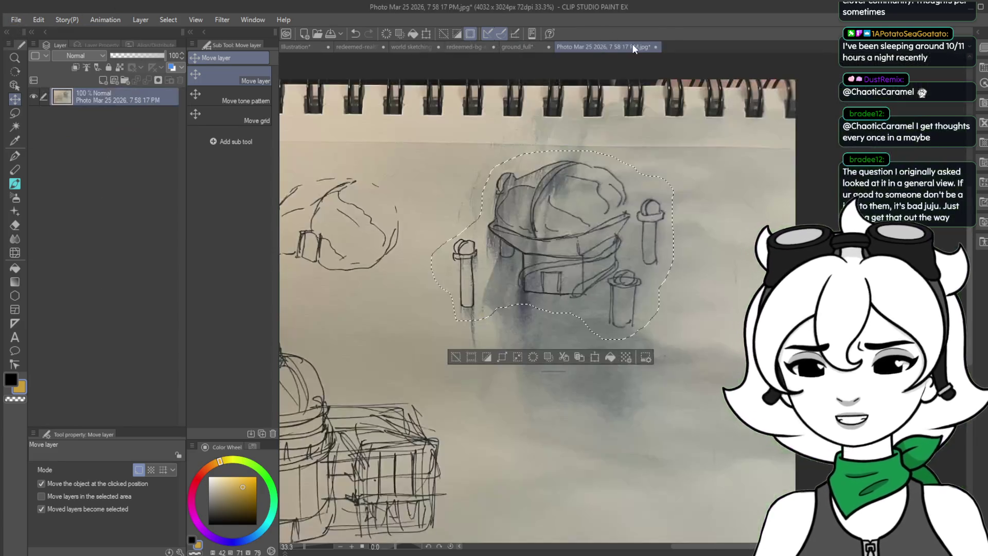
# Close the sketchbook photo, then save and close ground_full.
pyautogui.hotkey('ctrl', 'w')
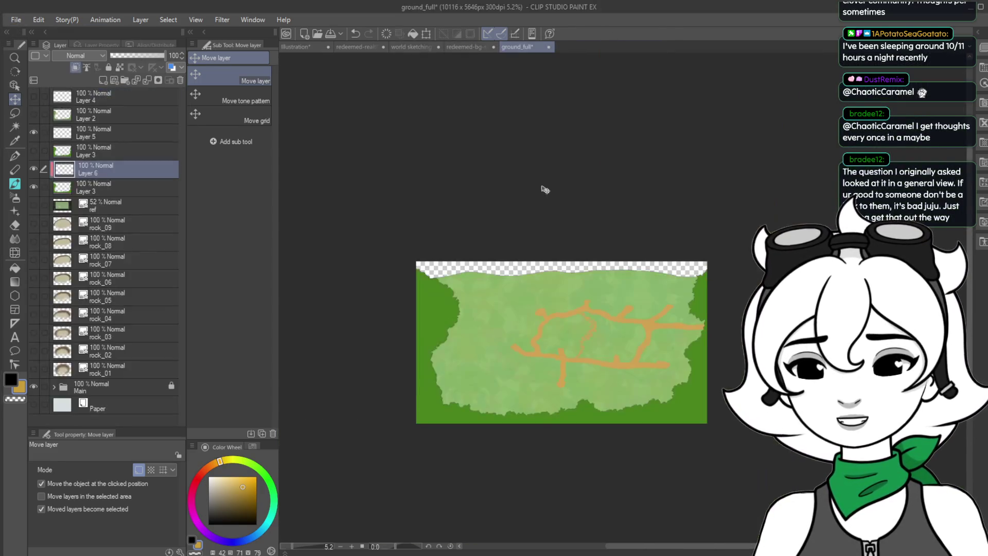
pyautogui.hotkey('ctrl', 's')
pyautogui.click(550, 47)
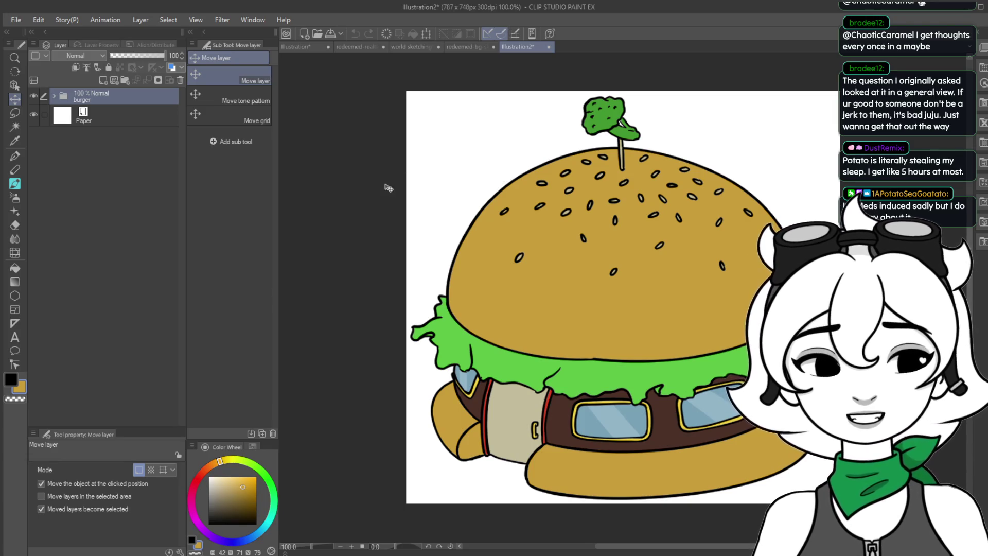
# Hide the Paper layer and add a new layer above it.
pyautogui.click(33, 115)
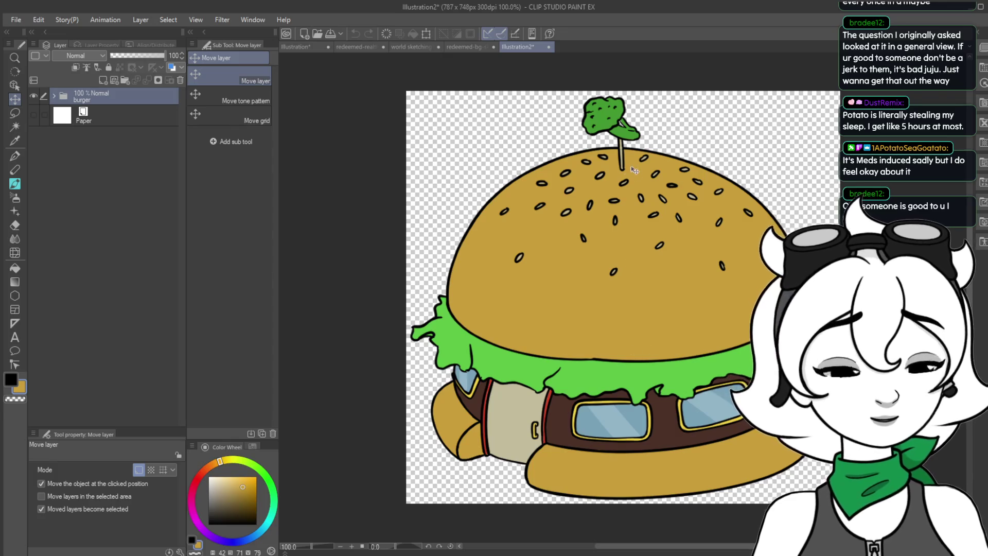
pyautogui.scroll(5, 600, 137)
pyautogui.scroll(2, 626, 159)
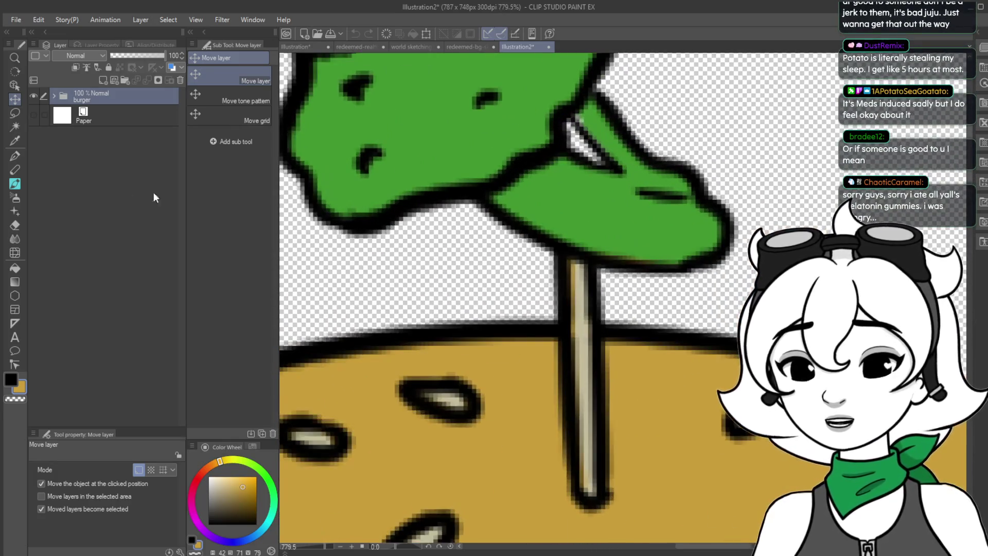
pyautogui.click(100, 109)
pyautogui.click(103, 81)
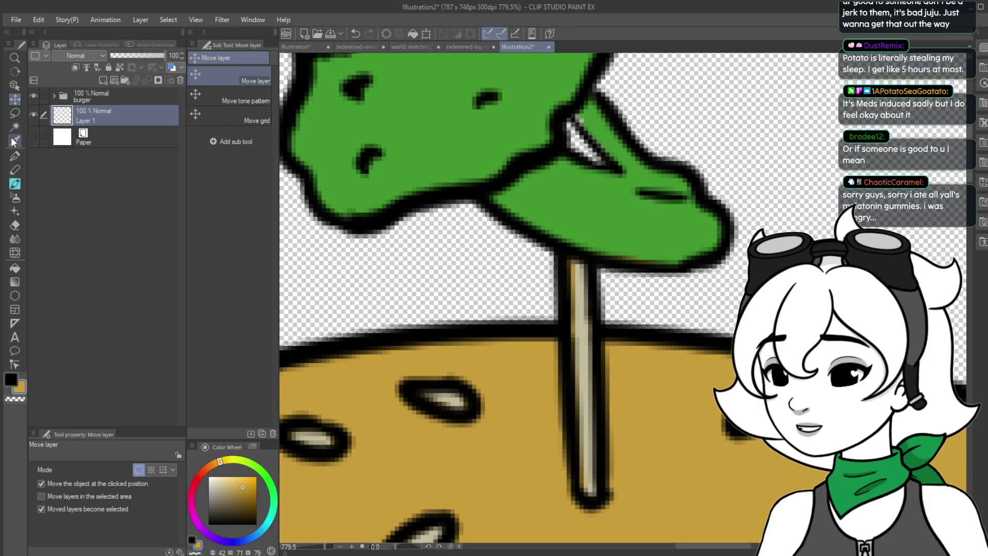
# Eyedrop the broccoli green and set Mapping pen 2 to brush size 5.
pyautogui.click(15, 140)
pyautogui.click(615, 199)
pyautogui.press('p')
pyautogui.press('[')
pyautogui.press('[')
pyautogui.press('[')
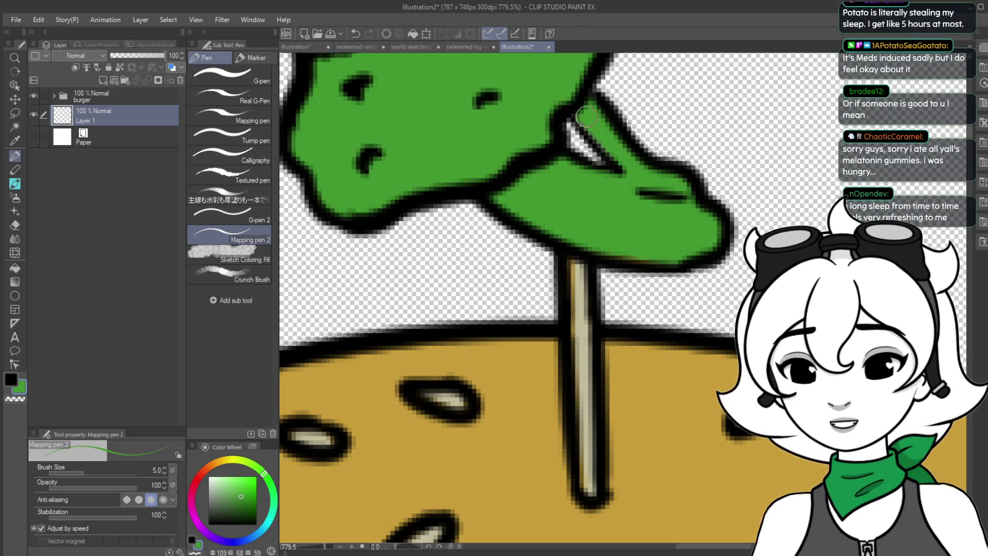
pyautogui.scroll(-10, 581, 112)
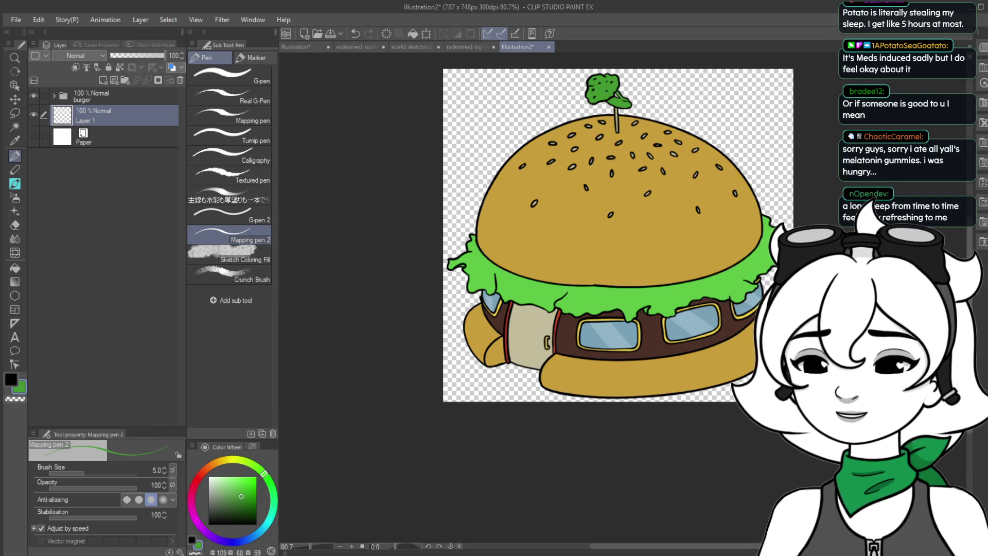
pyautogui.press('alt')
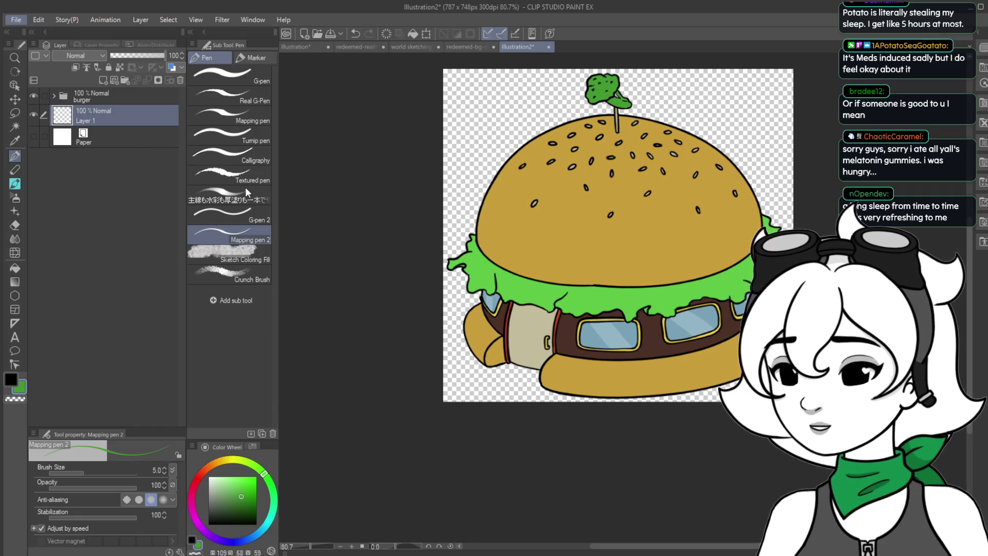
# Switch from Clip Studio Paint to the Godot editor's game map.
pyautogui.hotkey('alt', 'Tab')
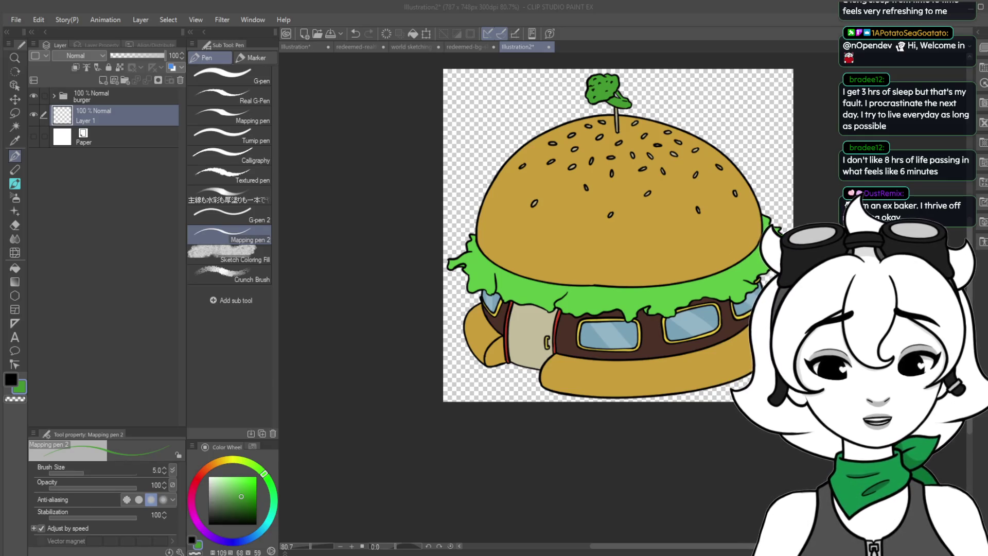
pyautogui.hotkey('alt', 'Tab')
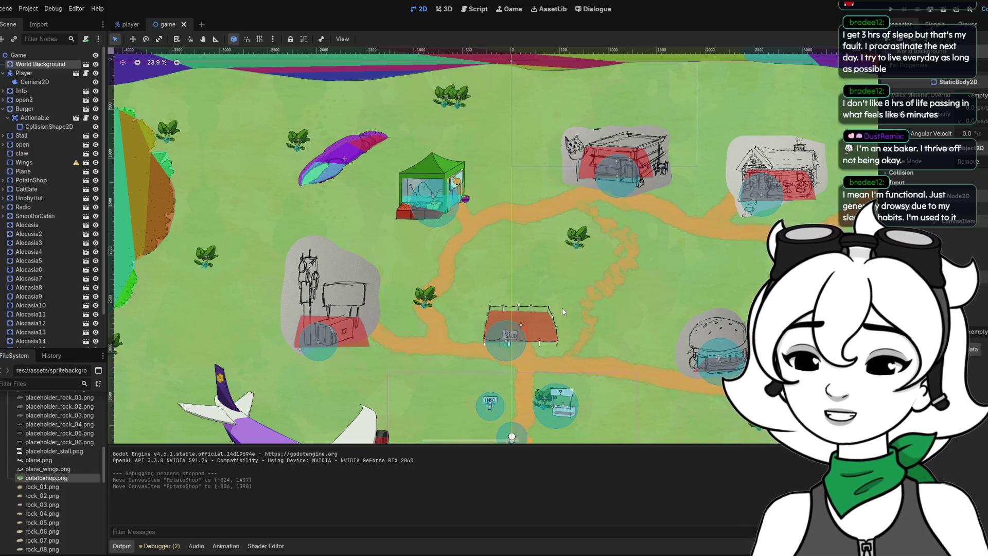
# Assign burger.png as the Burger scene's Sprite2D texture, replacing the grey sketch.
pyautogui.click(734, 319)
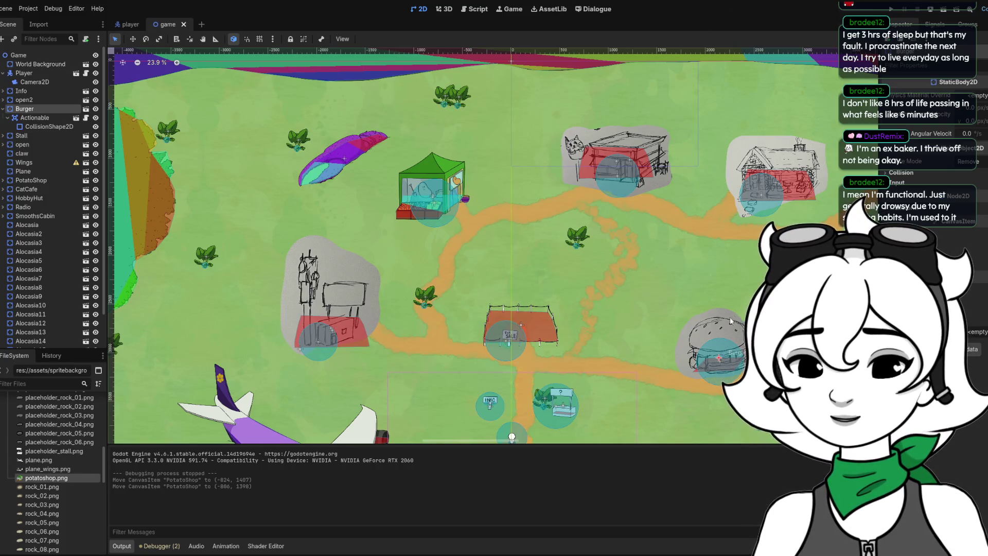
pyautogui.click(85, 109)
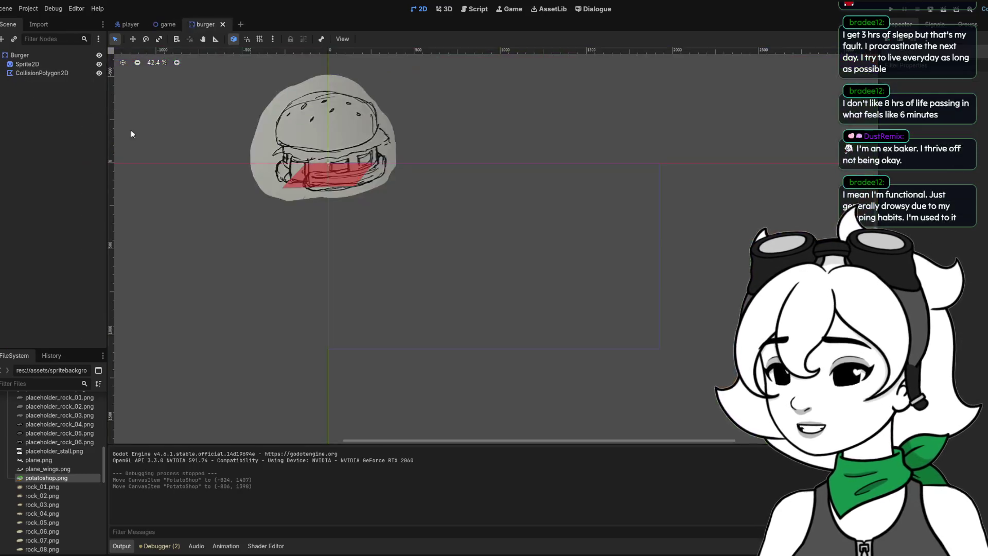
pyautogui.click(27, 64)
pyautogui.scroll(-2, 70, 479)
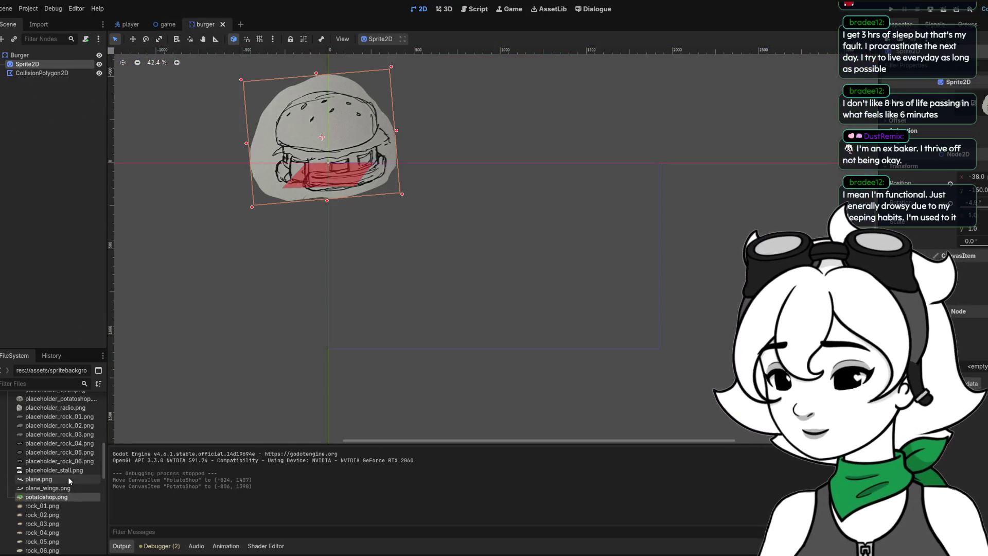
pyautogui.scroll(10, 72, 487)
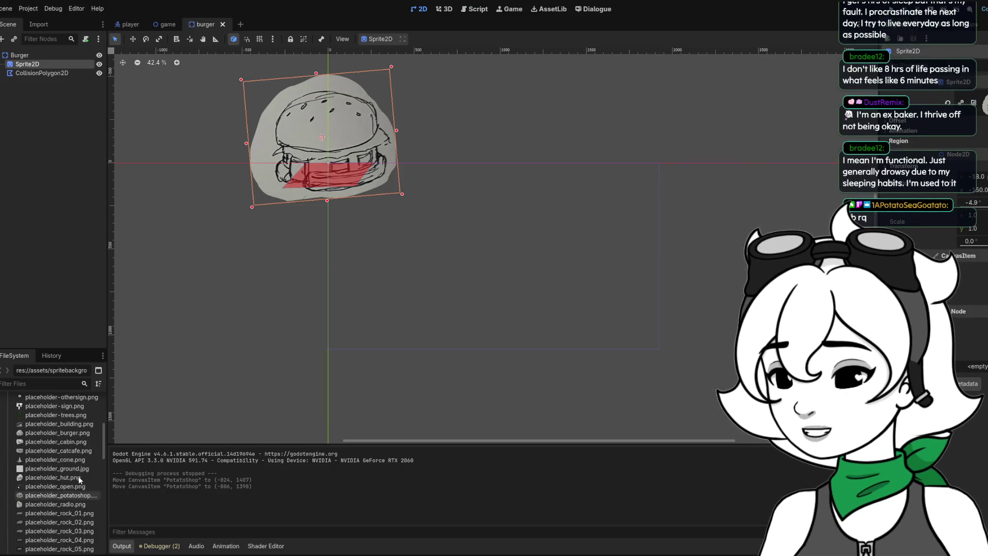
pyautogui.scroll(2, 81, 477)
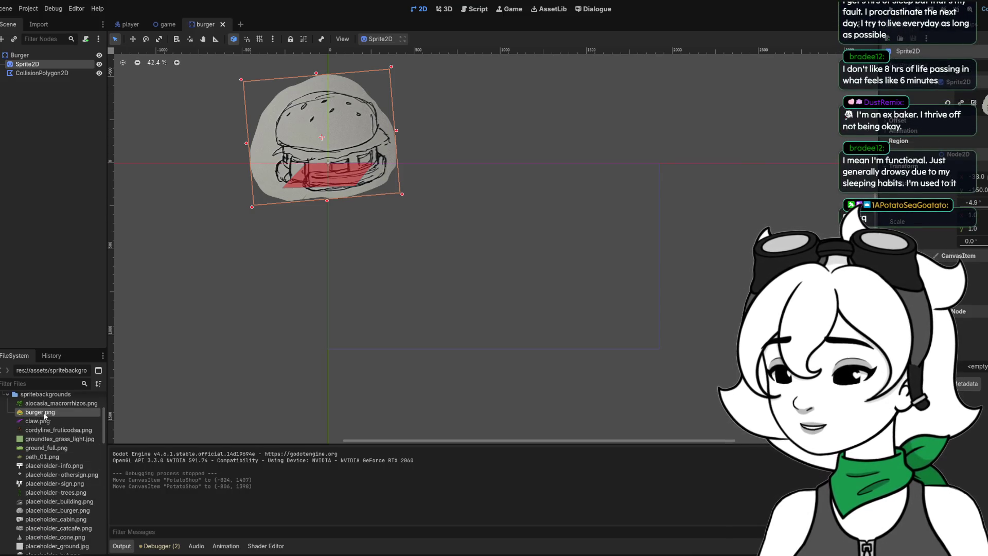
pyautogui.moveTo(34, 412)
pyautogui.mouseDown()
pyautogui.moveTo(361, 258)
pyautogui.moveTo(846, 116)
pyautogui.moveTo(962, 107)
pyautogui.mouseUp()
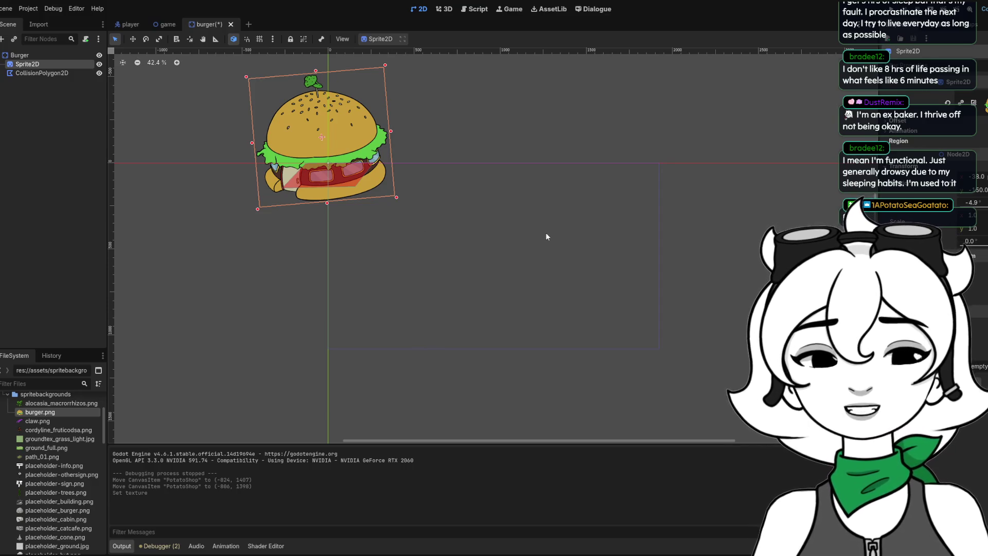
# Add a CollisionShape2D child node under the burger's Sprite2D.
pyautogui.scroll(5, 306, 134)
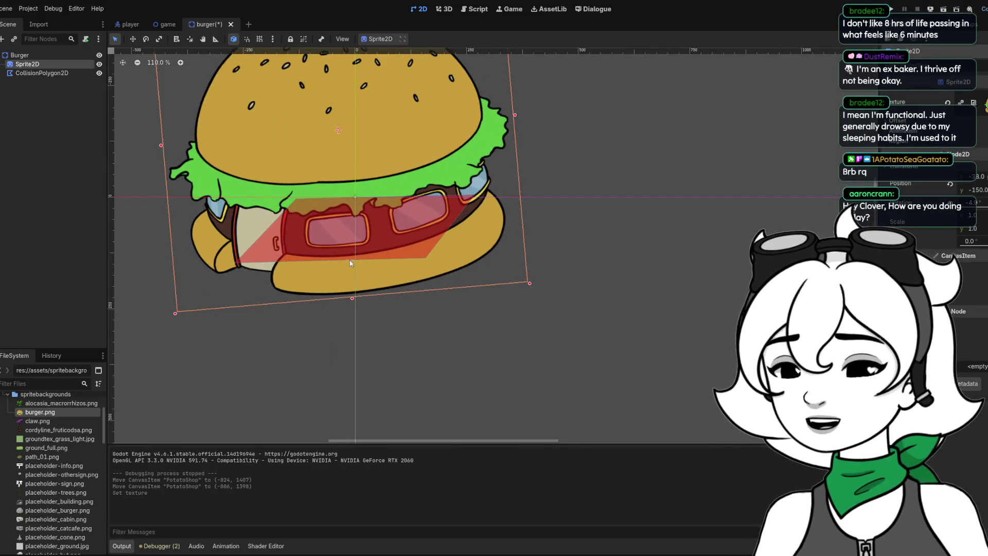
pyautogui.click(350, 261)
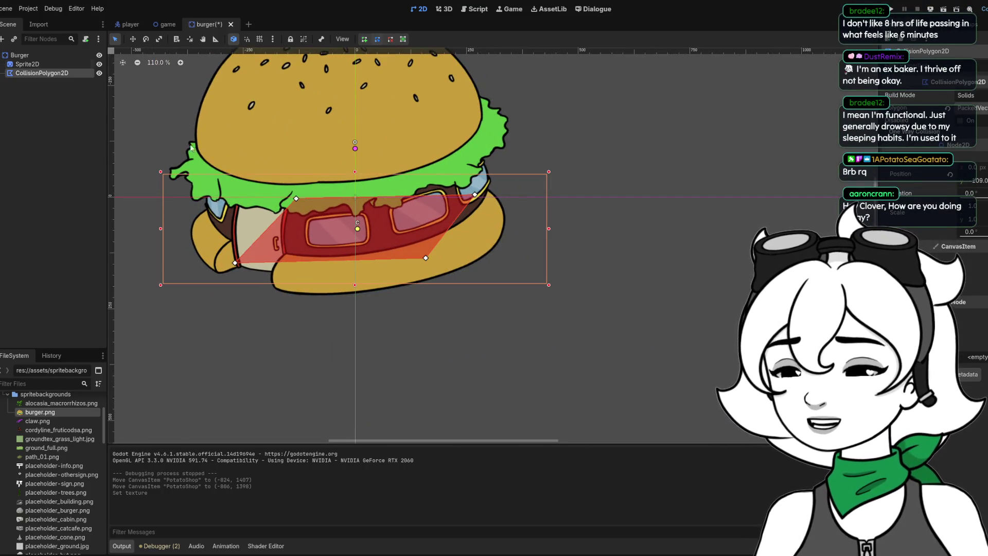
pyautogui.click(36, 54)
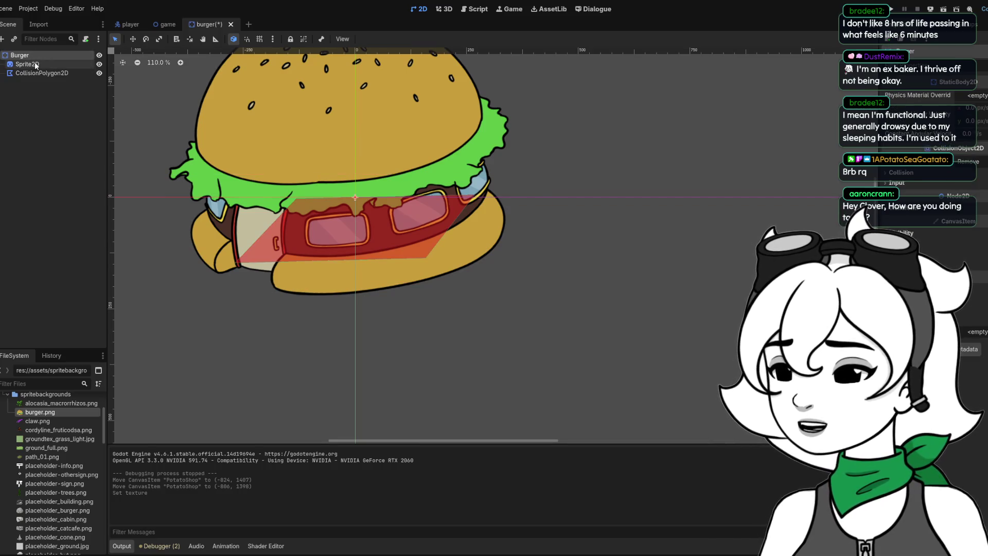
pyautogui.click(35, 63)
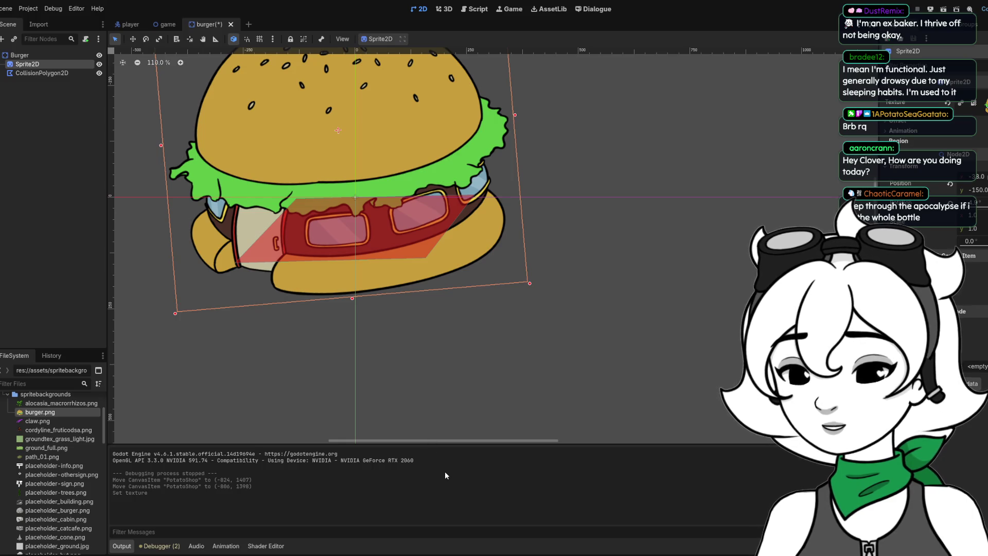
pyautogui.press('Return')
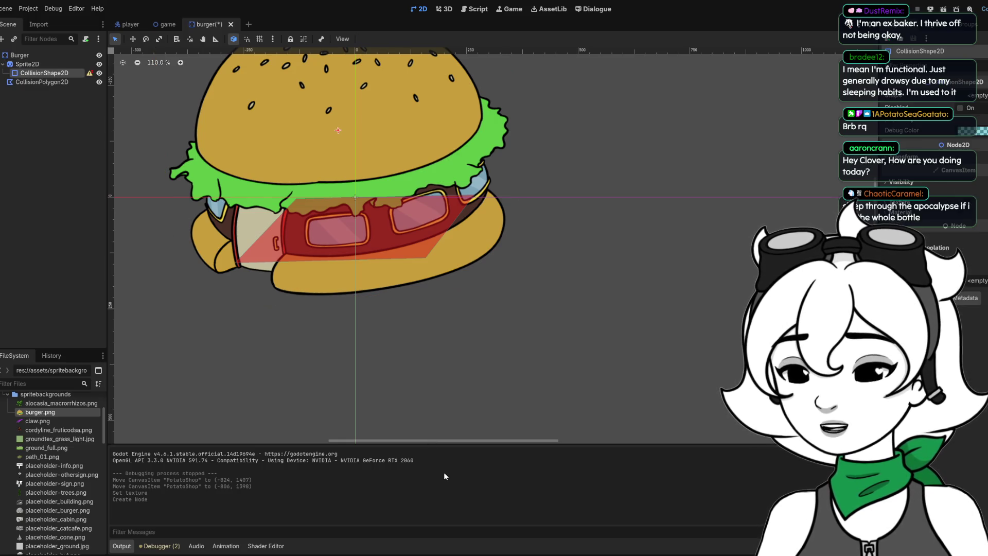
# Reshape the collision polygon's vertices to cover the burger's lower half.
pyautogui.click(265, 246)
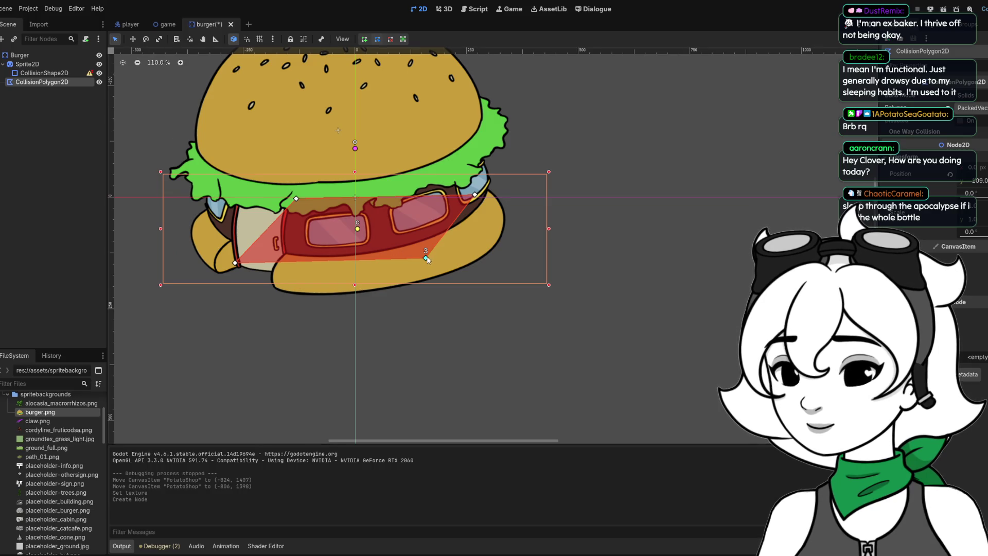
pyautogui.moveTo(426, 259); pyautogui.dragTo(426, 265)
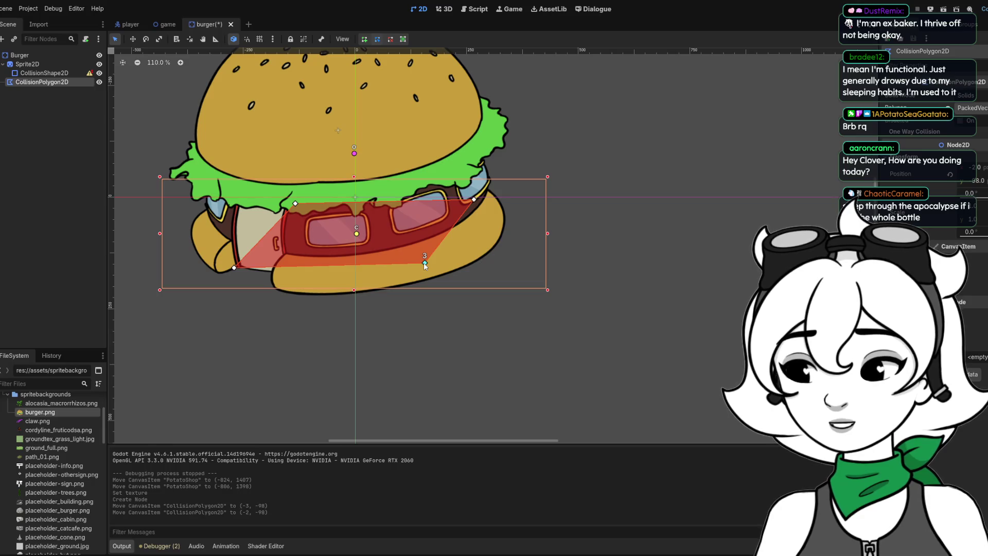
pyautogui.rightClick(424, 263)
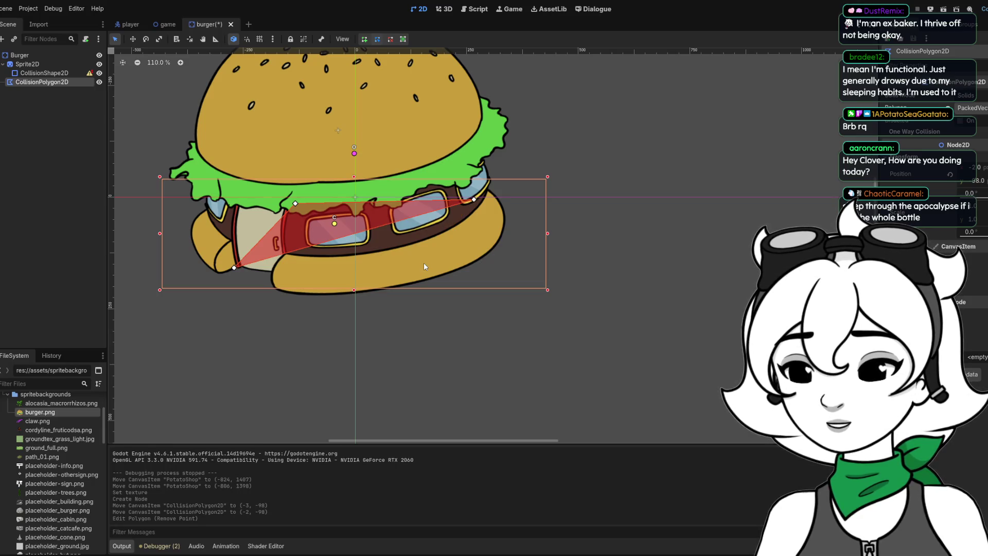
pyautogui.click(373, 228)
pyautogui.moveTo(374, 232); pyautogui.dragTo(413, 278)
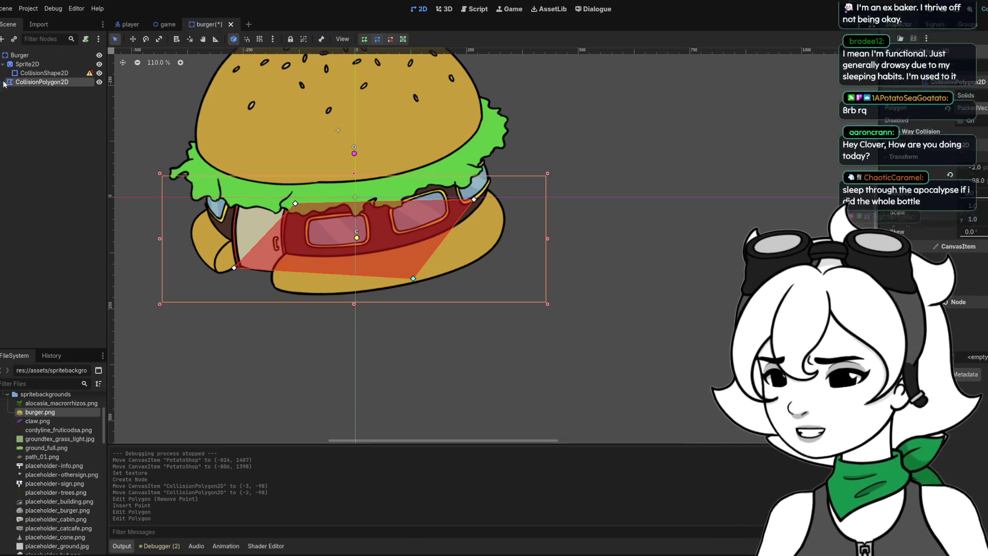
# Move CollisionShape2D out from Sprite2D to sit directly under Burger.
pyautogui.click(50, 73)
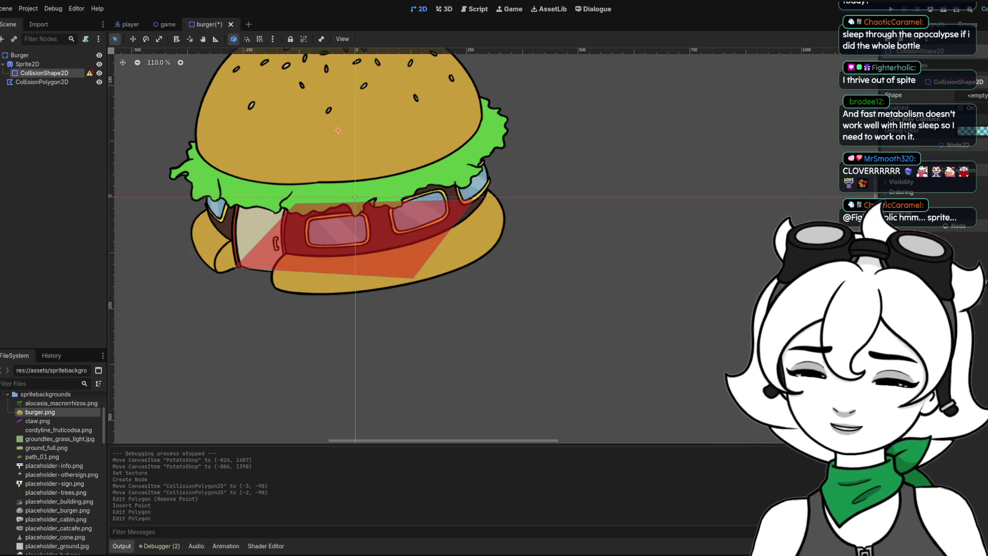
pyautogui.scroll(-4, 525, 354)
pyautogui.scroll(3, 409, 162)
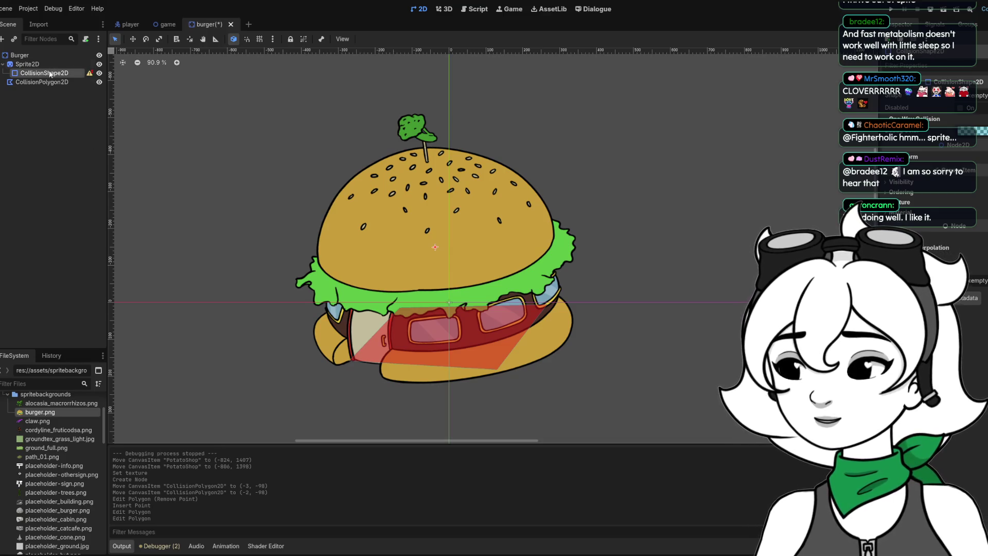
pyautogui.moveTo(40, 76); pyautogui.dragTo(31, 55)
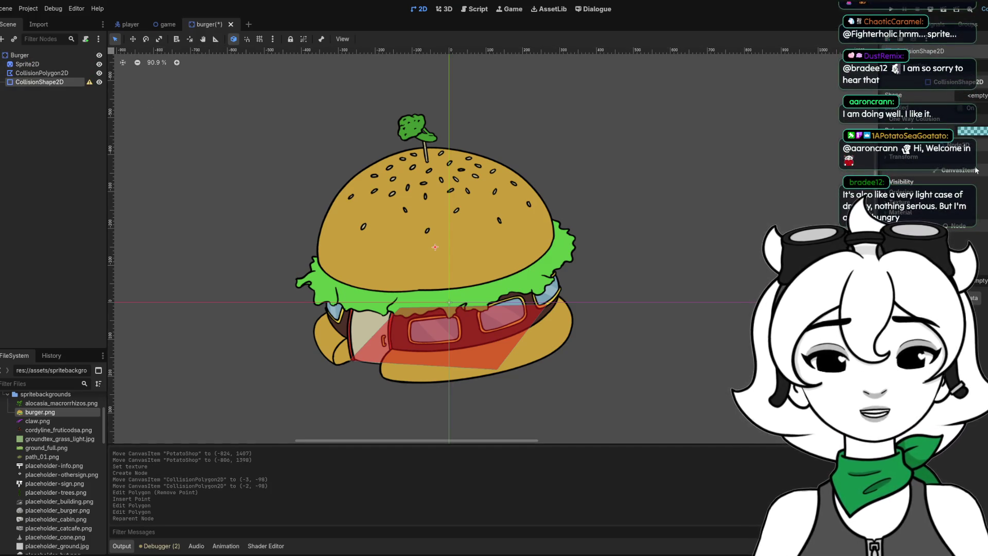
# Give CollisionShape2D a CapsuleShape2D, rotated -90° across the patty at (-5, 51).
pyautogui.click(979, 170)
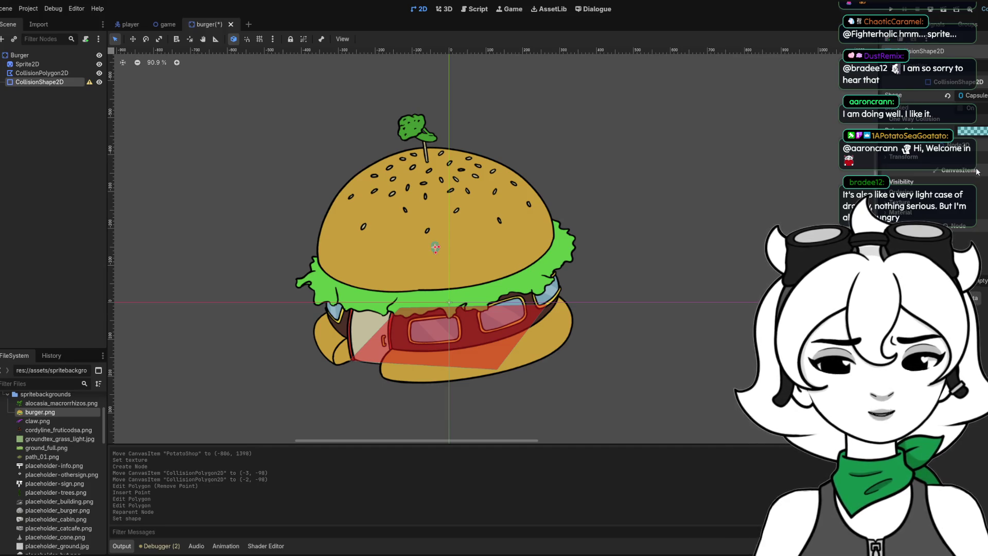
pyautogui.moveTo(437, 247)
pyautogui.mouseDown()
pyautogui.moveTo(475, 247)
pyautogui.moveTo(456, 249)
pyautogui.mouseUp()
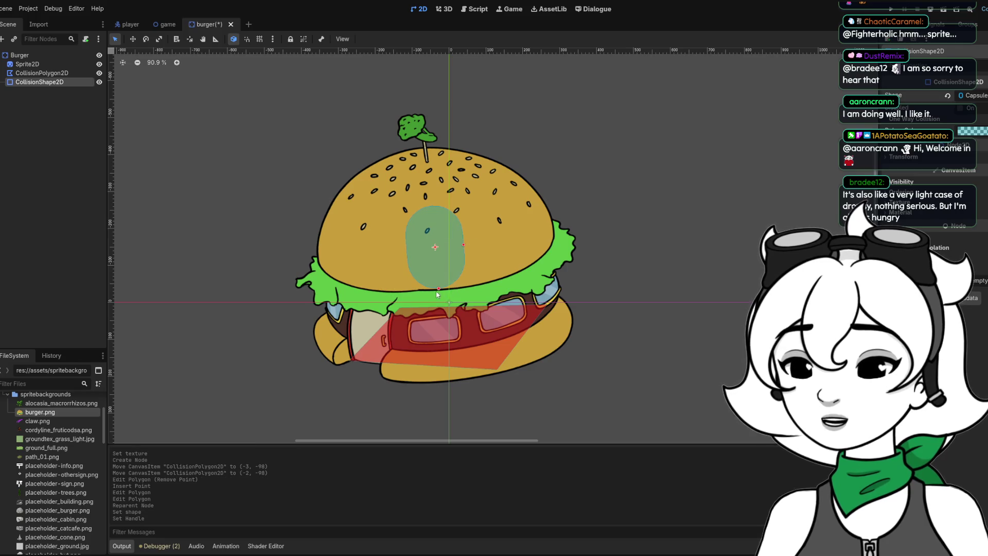
pyautogui.moveTo(439, 288)
pyautogui.mouseDown()
pyautogui.moveTo(437, 265)
pyautogui.moveTo(522, 228)
pyautogui.moveTo(474, 246)
pyautogui.mouseUp()
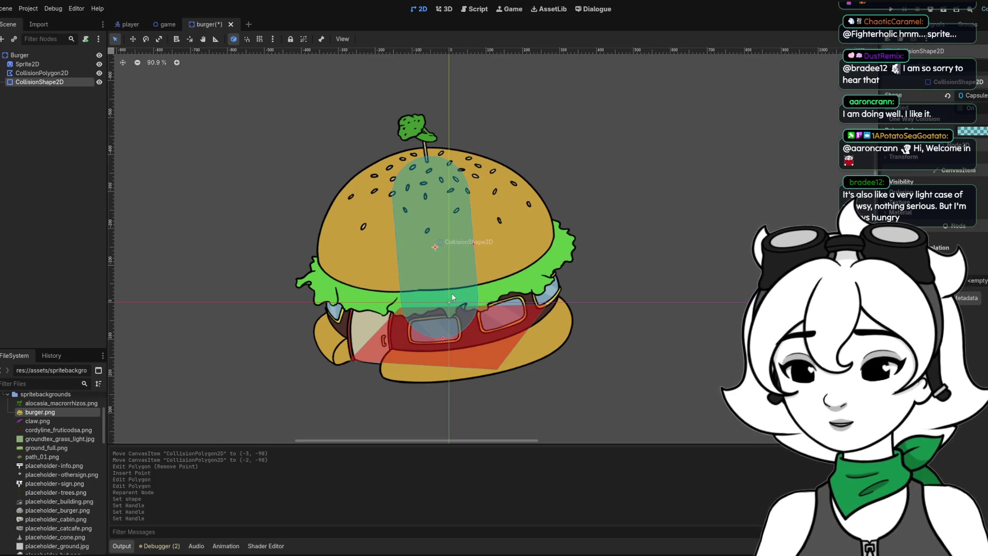
pyautogui.moveTo(444, 341); pyautogui.dragTo(474, 374)
pyautogui.moveTo(462, 207); pyautogui.dragTo(427, 208)
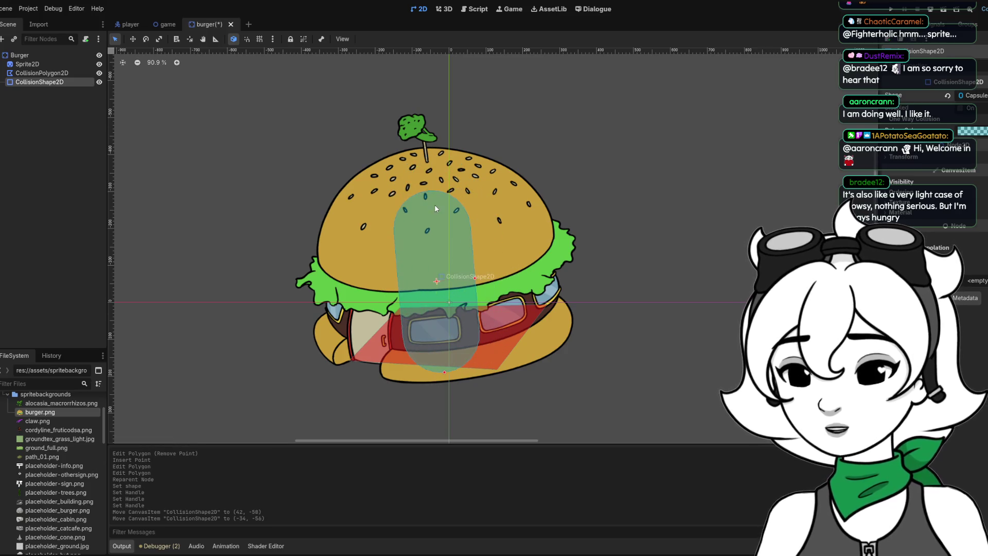
pyautogui.moveTo(442, 275)
pyautogui.mouseDown()
pyautogui.moveTo(434, 273)
pyautogui.moveTo(446, 296)
pyautogui.moveTo(487, 279)
pyautogui.moveTo(479, 345)
pyautogui.moveTo(473, 332)
pyautogui.moveTo(541, 322)
pyautogui.mouseUp()
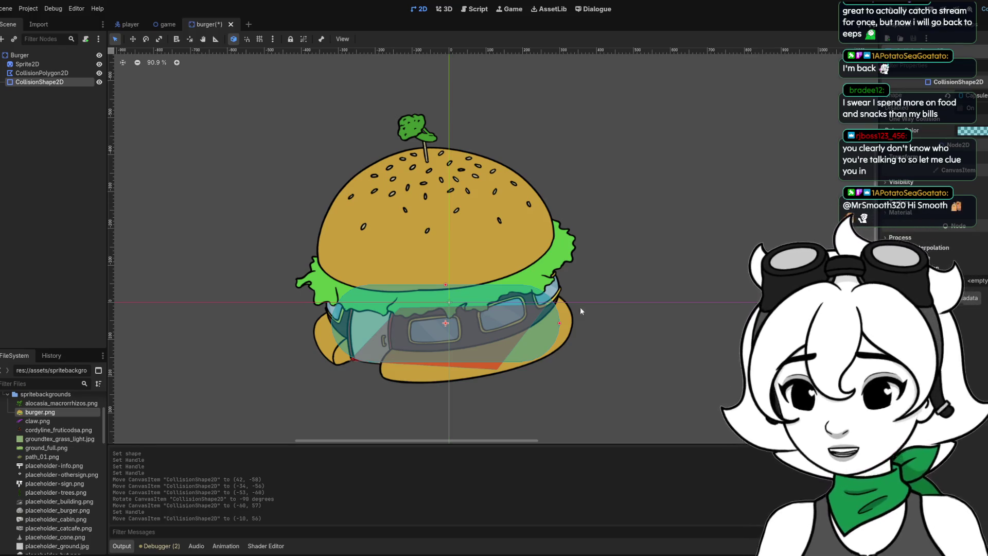
pyautogui.moveTo(560, 323); pyautogui.dragTo(547, 331)
pyautogui.click(496, 368)
# Delete the burger's CollisionPolygon2D node.
pyautogui.moveTo(488, 368); pyautogui.dragTo(483, 377)
pyautogui.rightClick(483, 377)
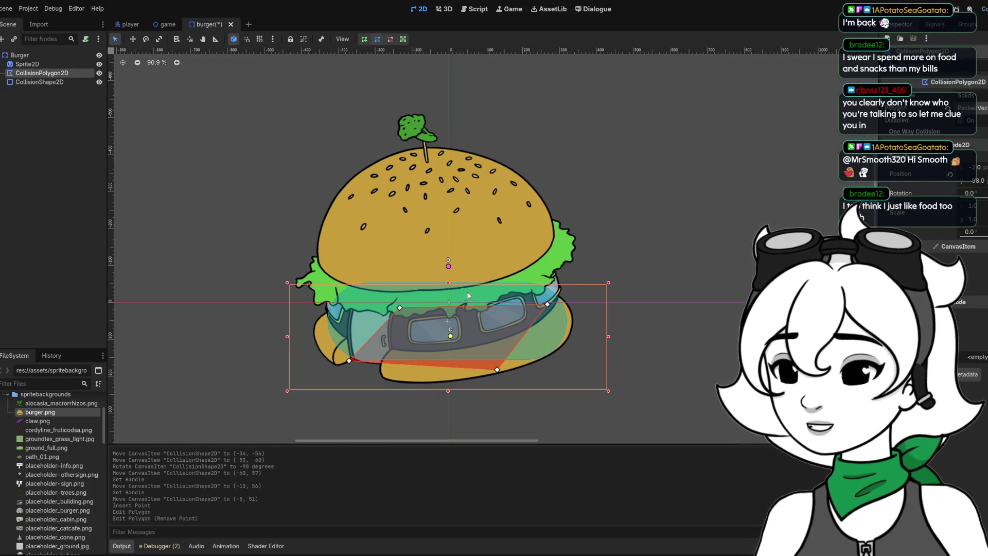
pyautogui.press('Delete')
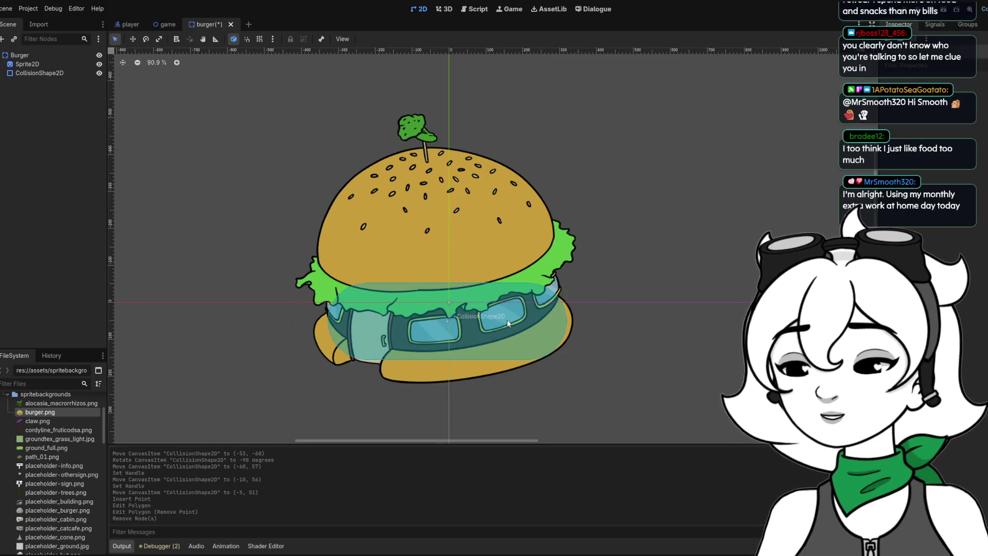
# Add a second CollisionShape2D node directly under Burger.
pyautogui.click(23, 64)
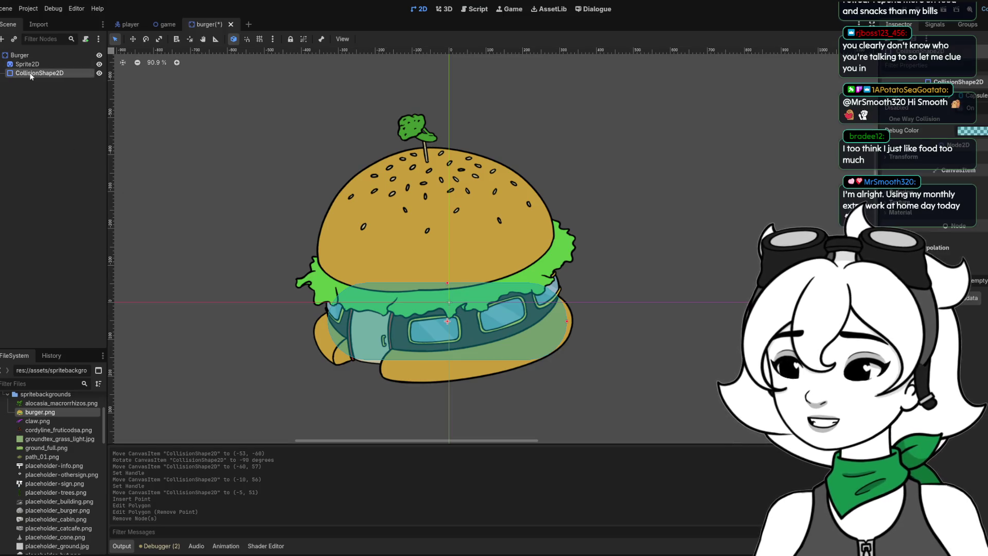
pyautogui.click(19, 56)
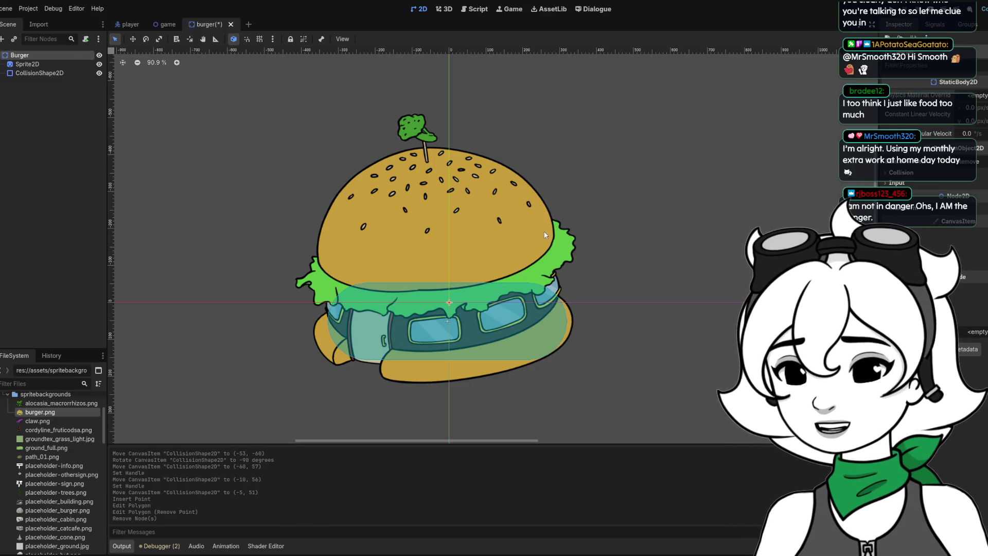
pyautogui.hotkey('ctrl', 'a')
pyautogui.press('Return')
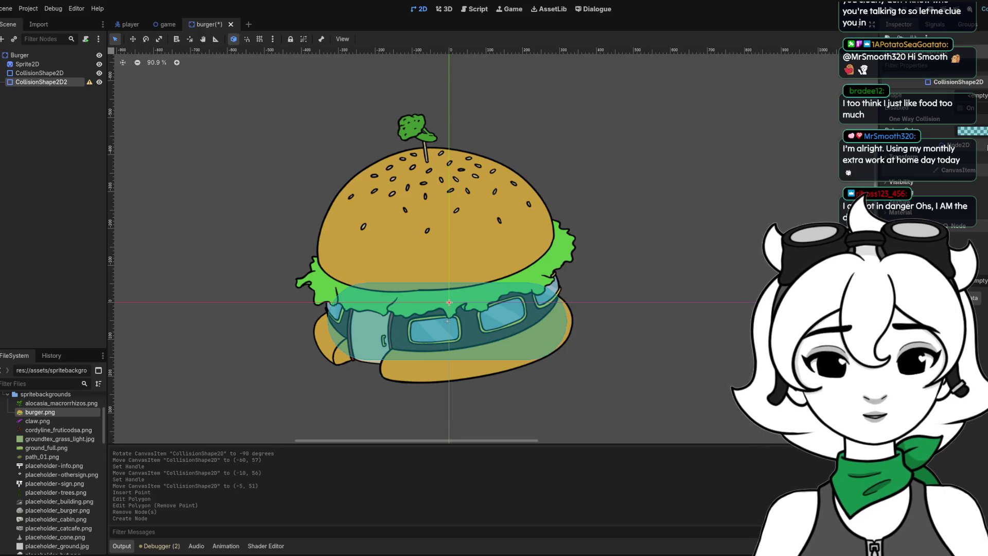
# Try a circle shape, remove it, and readjust the first capsule's position and width.
pyautogui.click(953, 118)
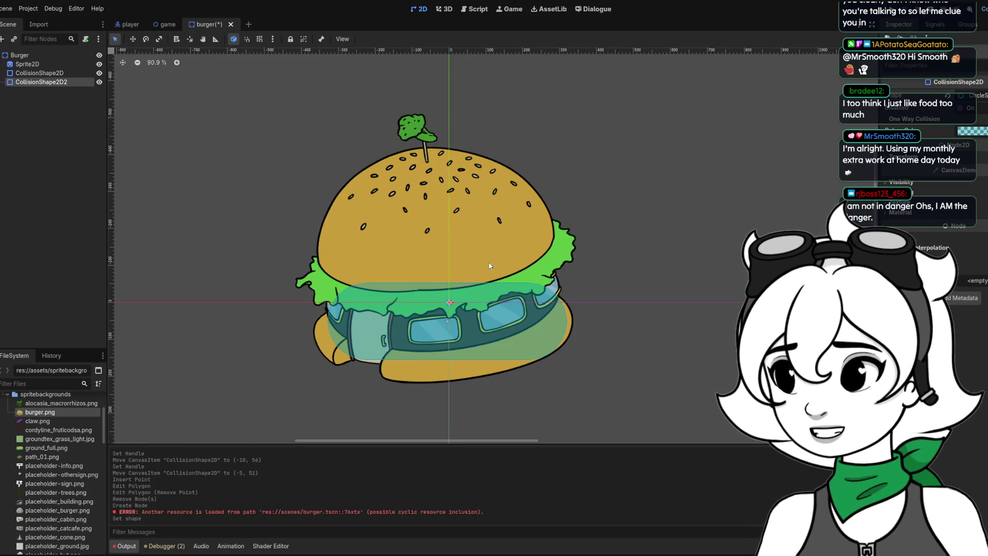
pyautogui.moveTo(453, 302)
pyautogui.mouseDown()
pyautogui.moveTo(524, 302)
pyautogui.moveTo(485, 310)
pyautogui.mouseUp()
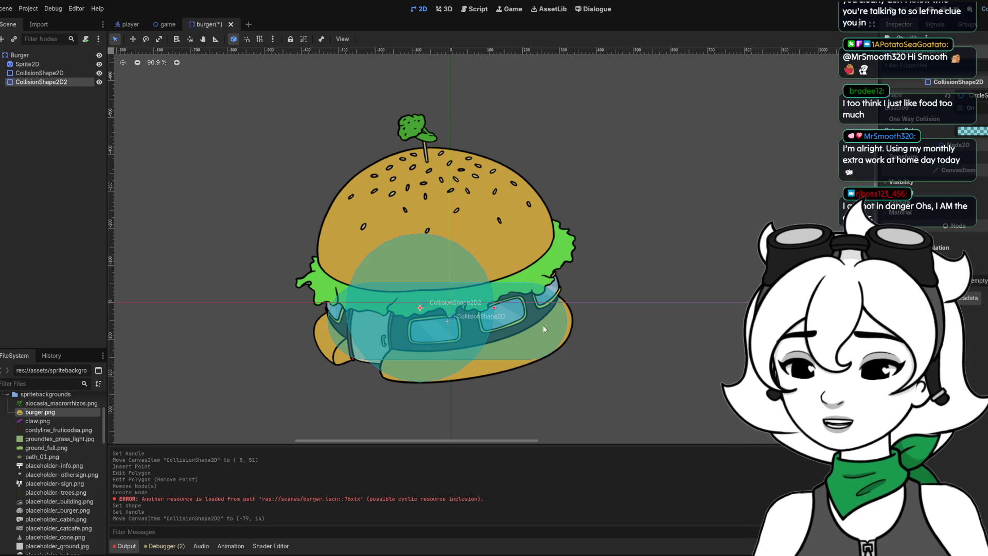
pyautogui.press('Delete')
pyautogui.moveTo(535, 340); pyautogui.dragTo(524, 344)
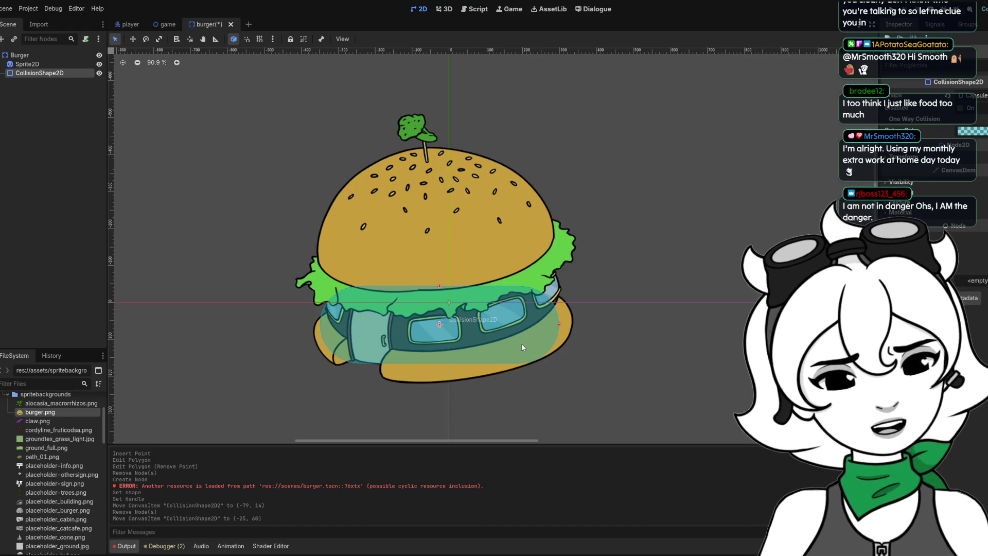
pyautogui.moveTo(559, 329)
pyautogui.mouseDown()
pyautogui.moveTo(567, 325)
pyautogui.moveTo(536, 322)
pyautogui.moveTo(547, 314)
pyautogui.moveTo(525, 295)
pyautogui.moveTo(544, 318)
pyautogui.mouseUp()
# Add CollisionShape2D2 with a capsule rotated -90° at (-24, 97) over the bun.
pyautogui.click(19, 54)
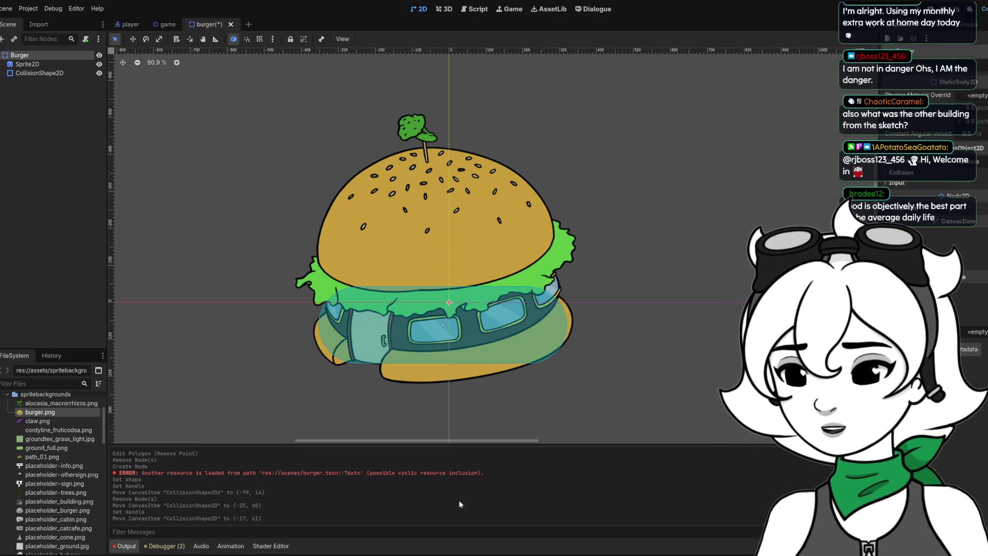
pyautogui.hotkey('ctrl', 'a')
pyautogui.press('Return')
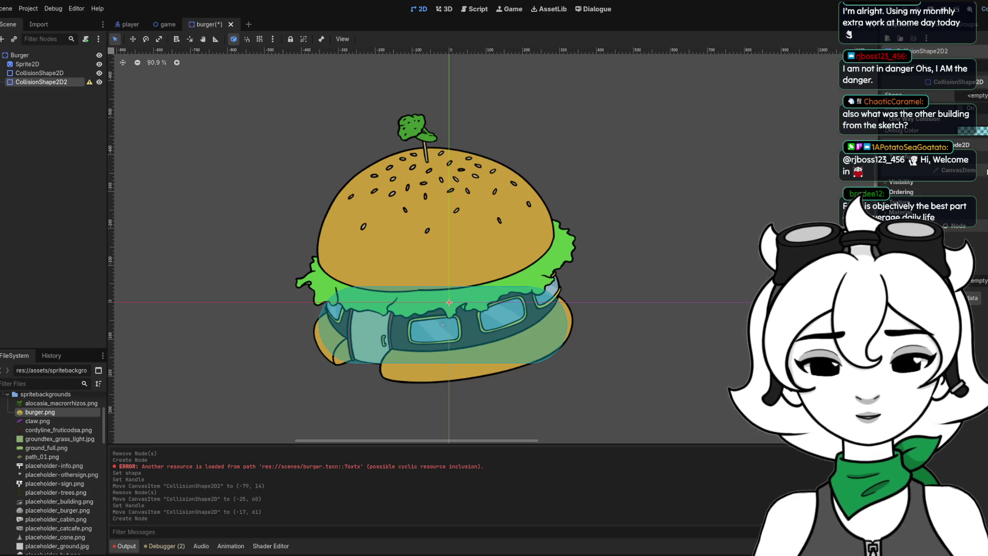
pyautogui.click(968, 96)
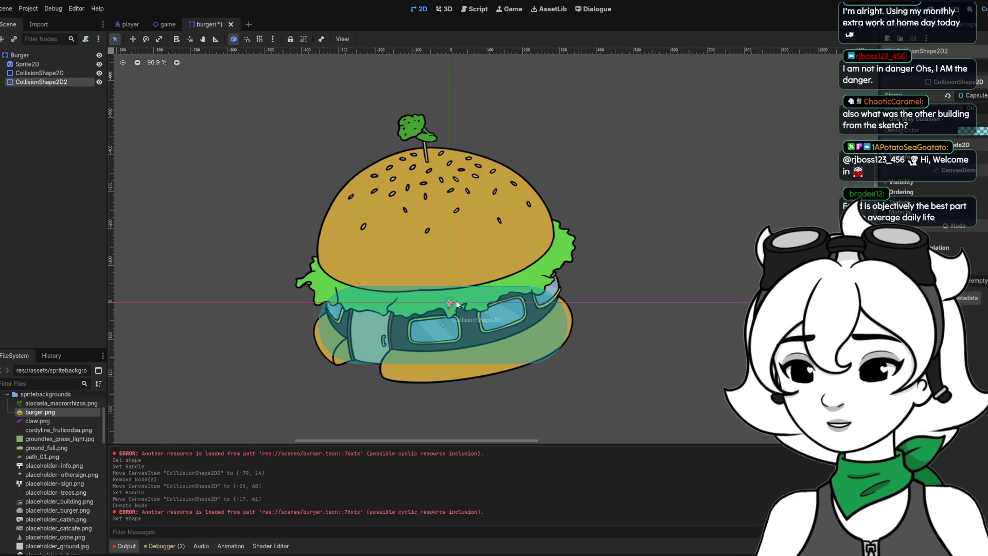
pyautogui.moveTo(482, 299)
pyautogui.mouseDown()
pyautogui.moveTo(463, 324)
pyautogui.moveTo(507, 331)
pyautogui.moveTo(503, 301)
pyautogui.moveTo(537, 302)
pyautogui.moveTo(480, 342)
pyautogui.moveTo(528, 339)
pyautogui.mouseUp()
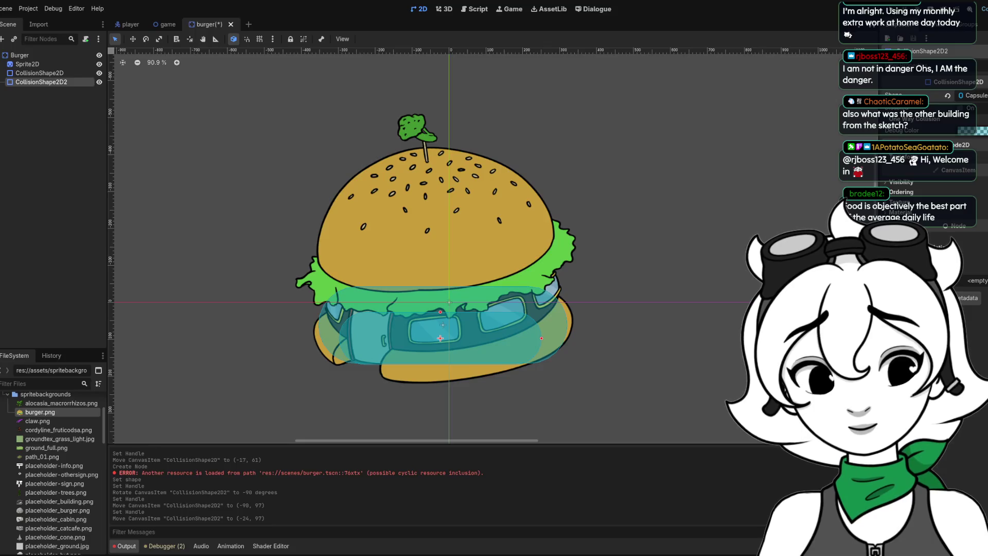
pyautogui.hotkey('alt', 'Tab')
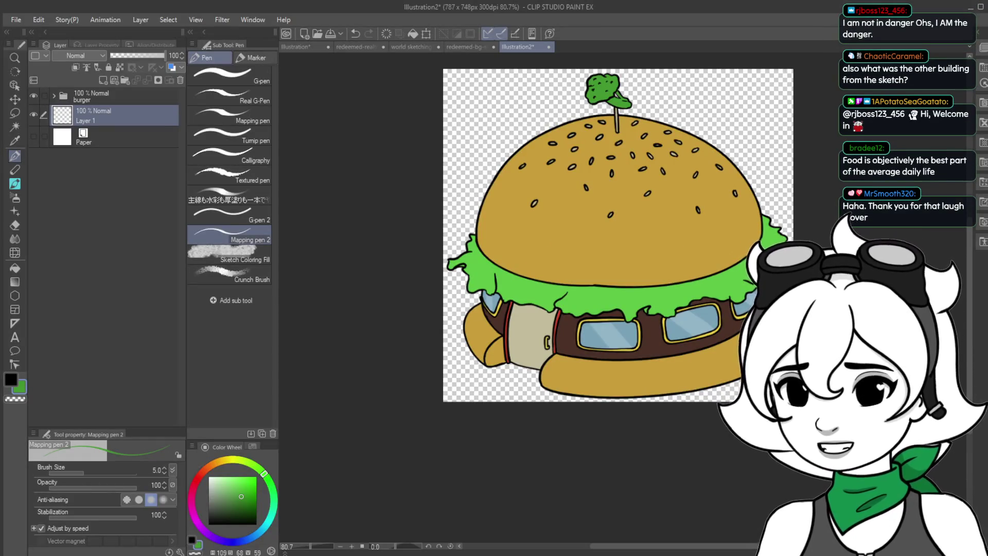
# Open the redeemed-bg-sketching document and zoom in on the domed building sketch.
pyautogui.click(409, 46)
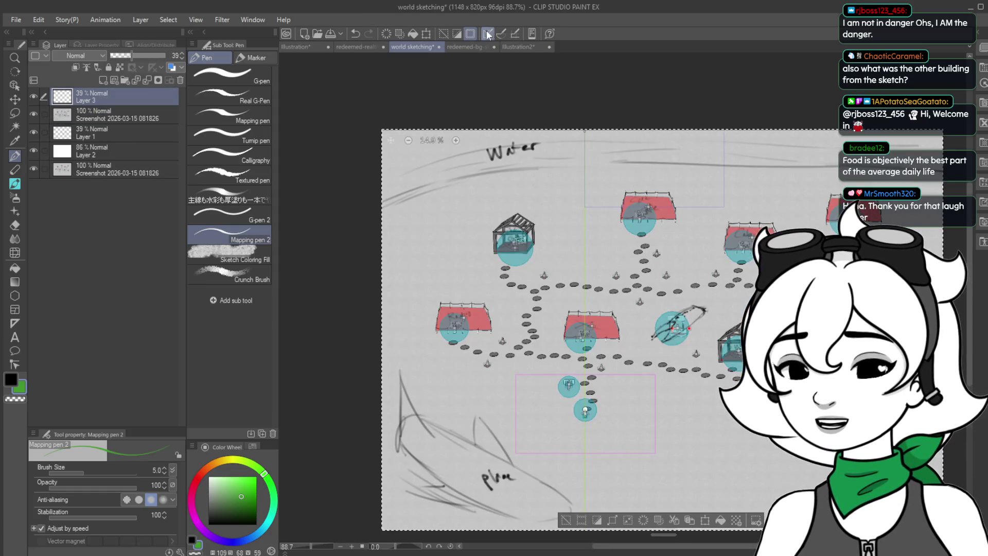
pyautogui.click(470, 47)
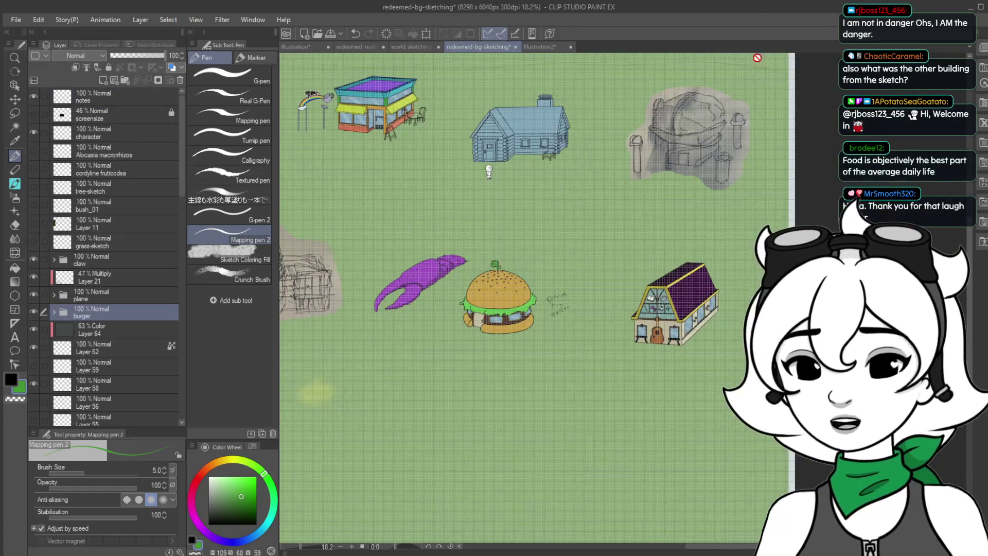
pyautogui.scroll(5, 739, 85)
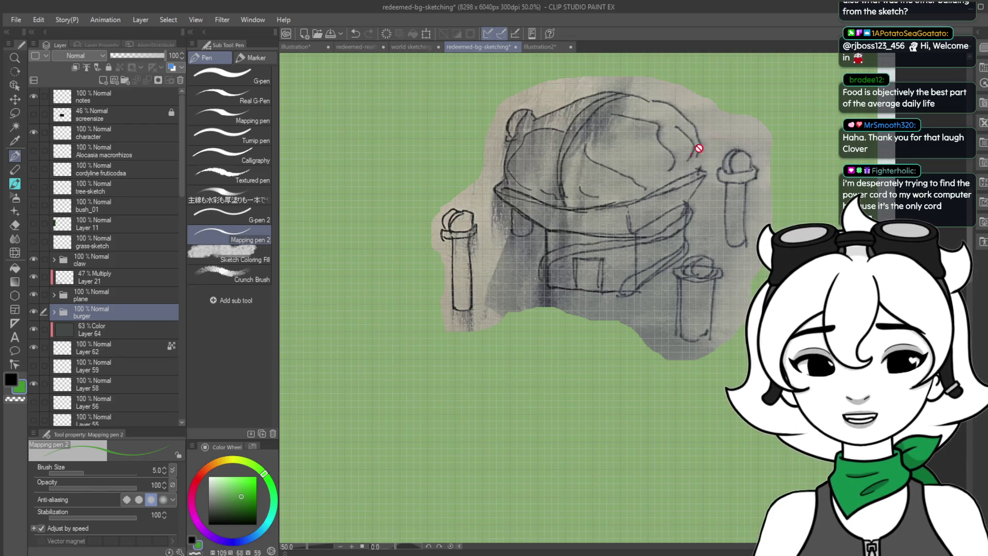
pyautogui.scroll(-5, 727, 251)
pyautogui.scroll(4, 390, 326)
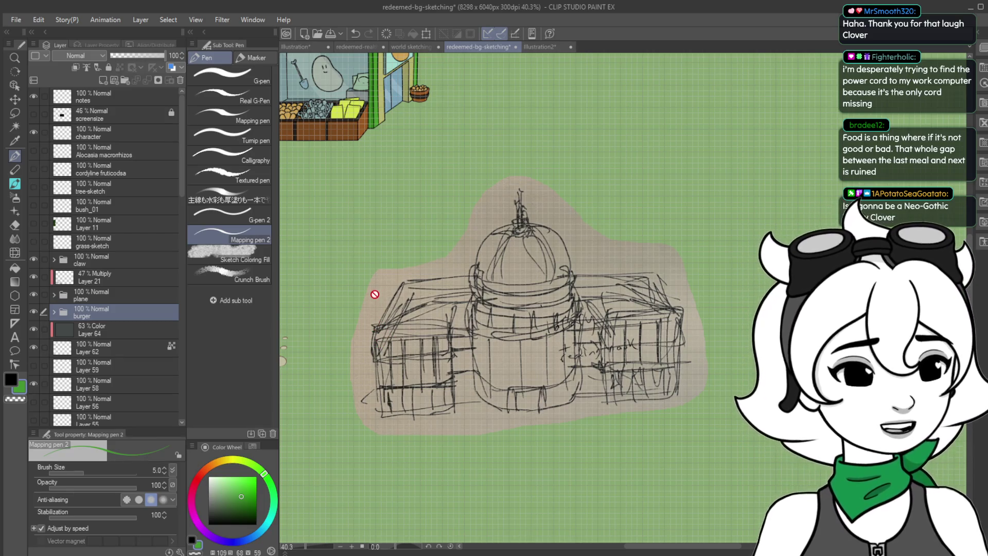
# Save the redeemed-bg-sketching file and return to Godot's burger scene.
pyautogui.hotkey('ctrl', 's')
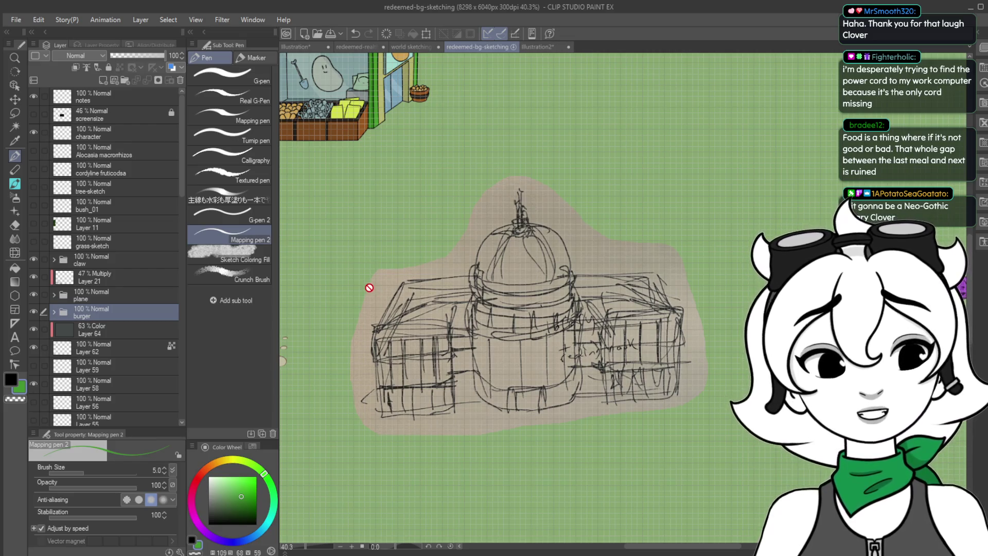
pyautogui.click(366, 290)
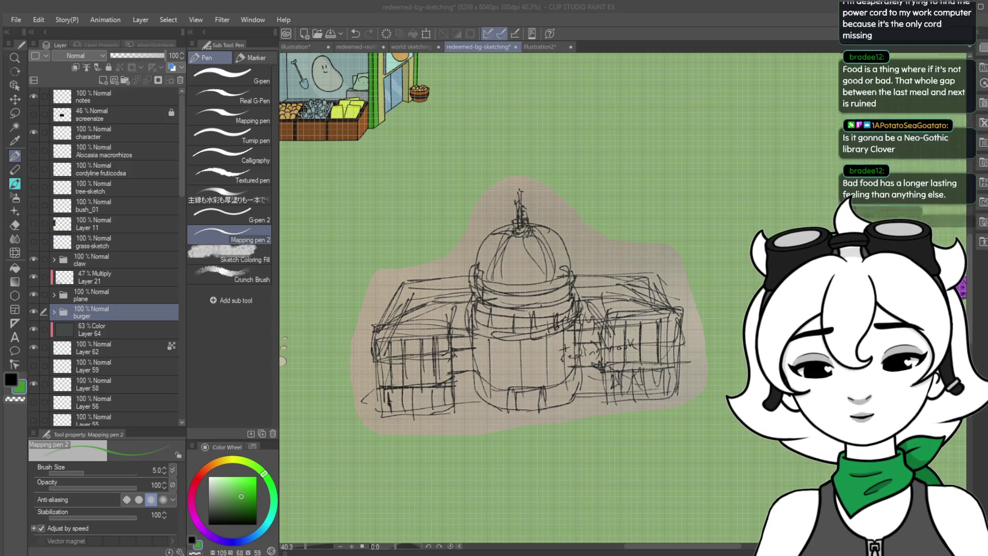
pyautogui.hotkey('alt', 'Tab')
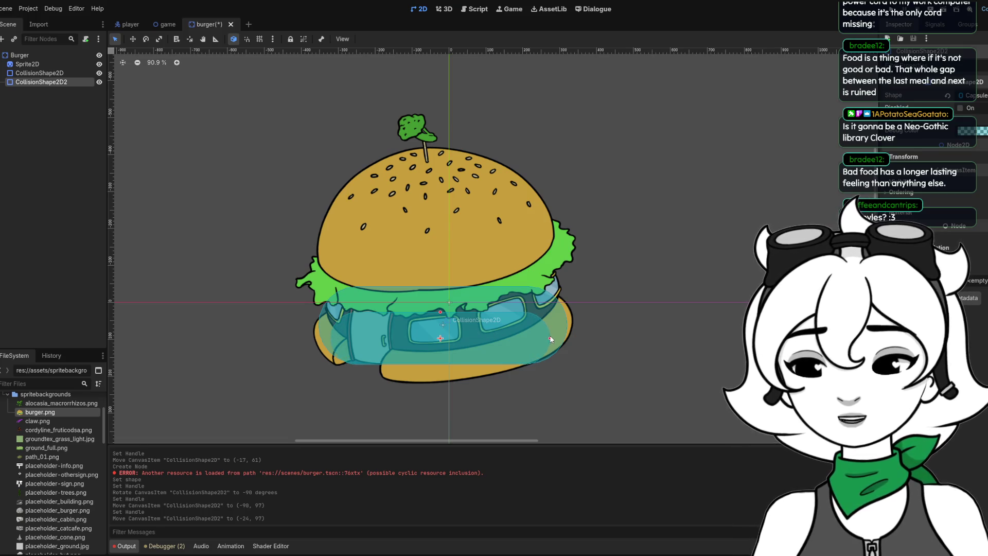
# Enlarge CollisionShape2D2 into a rounder capsule and move it to (-78, 83) on the lower bun.
pyautogui.click(551, 338)
pyautogui.moveTo(440, 312); pyautogui.dragTo(441, 303)
pyautogui.moveTo(548, 336); pyautogui.dragTo(482, 344)
pyautogui.moveTo(440, 302)
pyautogui.mouseDown()
pyautogui.moveTo(440, 311)
pyautogui.moveTo(434, 282)
pyautogui.moveTo(425, 288)
pyautogui.mouseUp()
pyautogui.moveTo(496, 338)
pyautogui.mouseDown()
pyautogui.moveTo(505, 337)
pyautogui.moveTo(476, 357)
pyautogui.moveTo(458, 350)
pyautogui.moveTo(476, 357)
pyautogui.mouseUp()
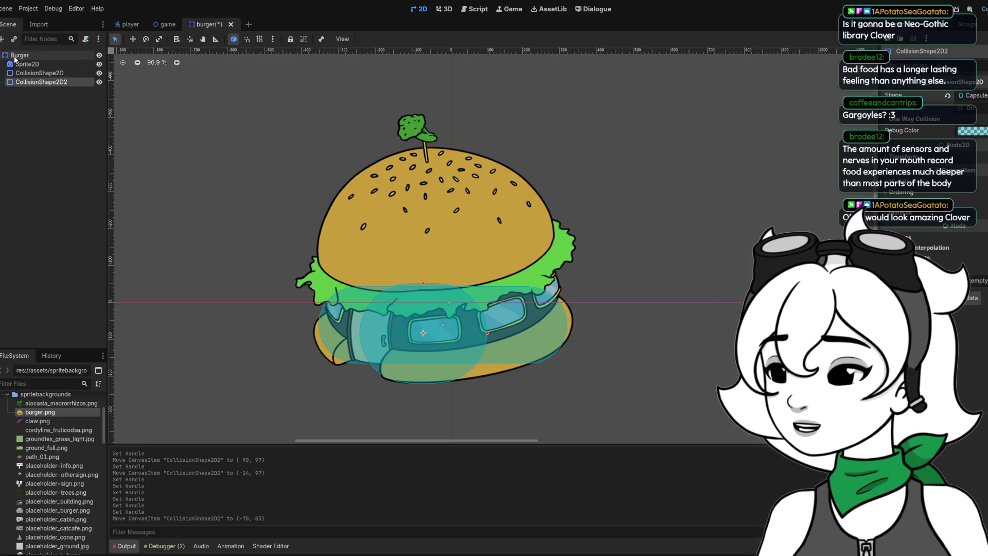
# Add a new CollisionShape2D child node under the Burger root.
pyautogui.click(20, 55)
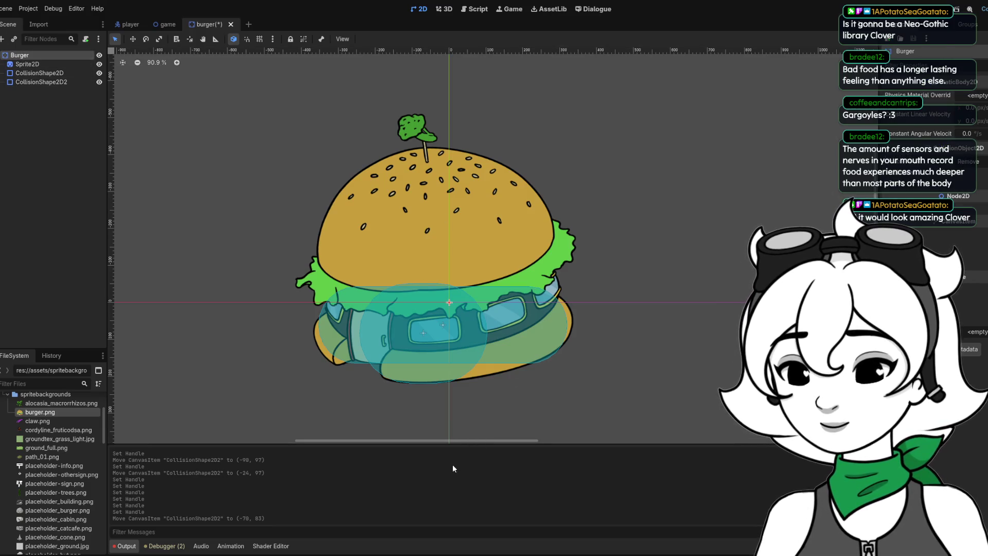
pyautogui.hotkey('ctrl', 'a')
pyautogui.press('Return')
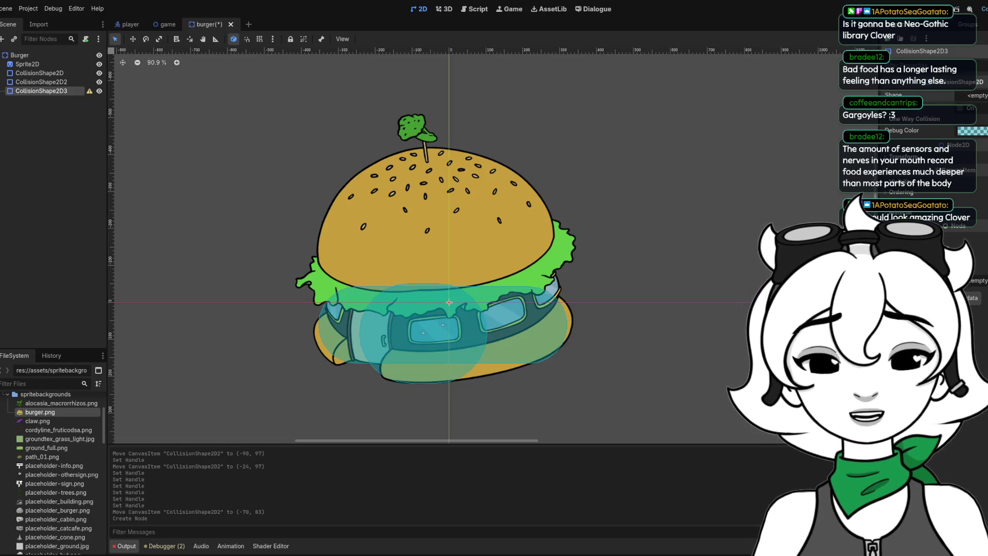
# Give the third collision node a capsule shape, rotate it 15 degrees, and narrow it.
pyautogui.hotkey('ctrl', 'v')
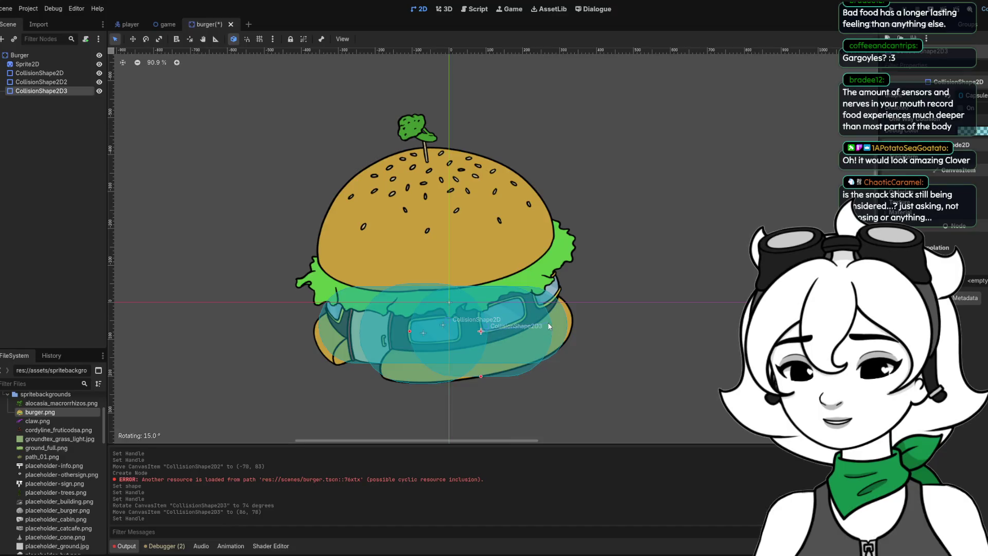
pyautogui.moveTo(549, 323)
pyautogui.mouseDown()
pyautogui.moveTo(499, 392)
pyautogui.moveTo(530, 355)
pyautogui.moveTo(536, 319)
pyautogui.mouseUp()
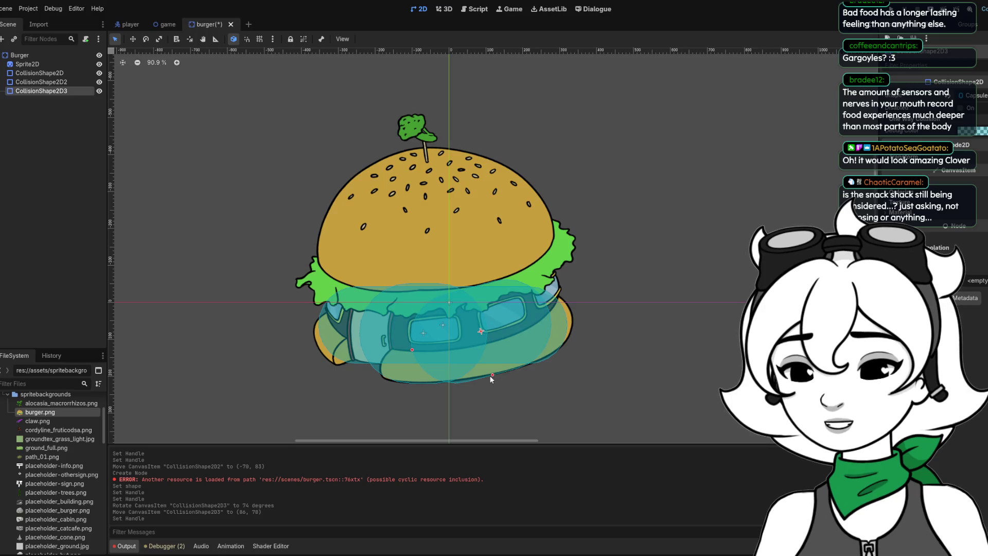
pyautogui.moveTo(493, 373); pyautogui.dragTo(492, 374)
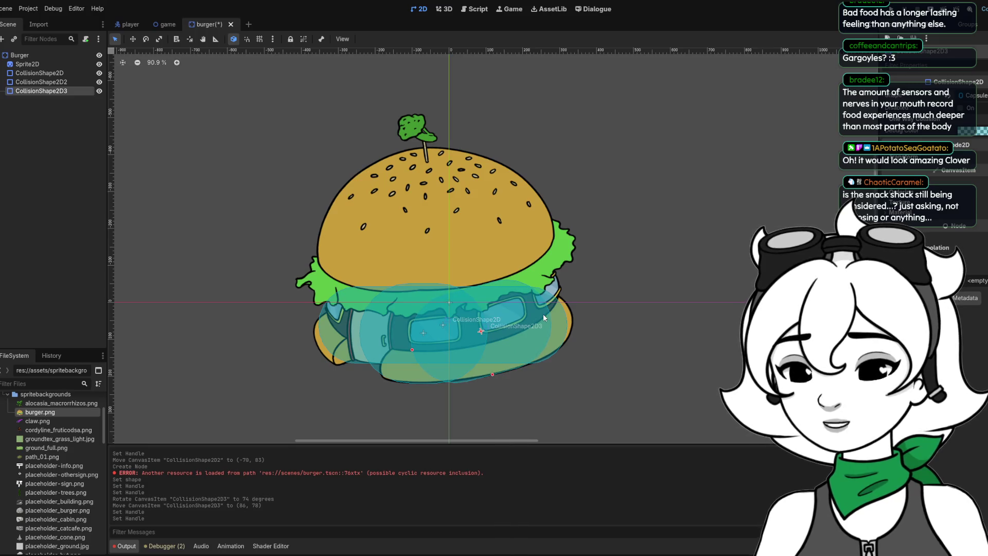
pyautogui.moveTo(543, 314); pyautogui.dragTo(542, 314)
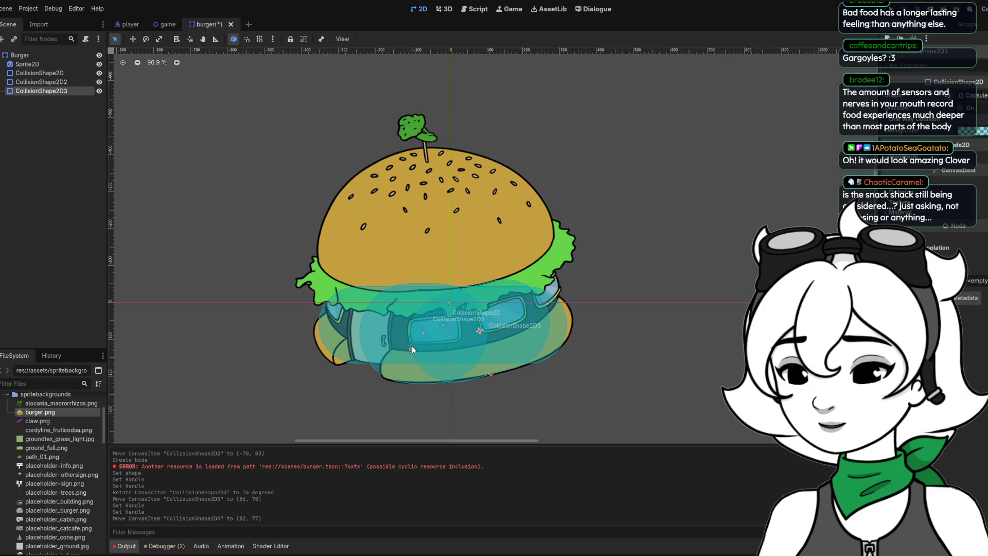
pyautogui.moveTo(404, 347); pyautogui.dragTo(416, 348)
pyautogui.moveTo(533, 329); pyautogui.dragTo(540, 326)
pyautogui.moveTo(415, 348); pyautogui.dragTo(404, 350)
pyautogui.moveTo(549, 345); pyautogui.dragTo(543, 345)
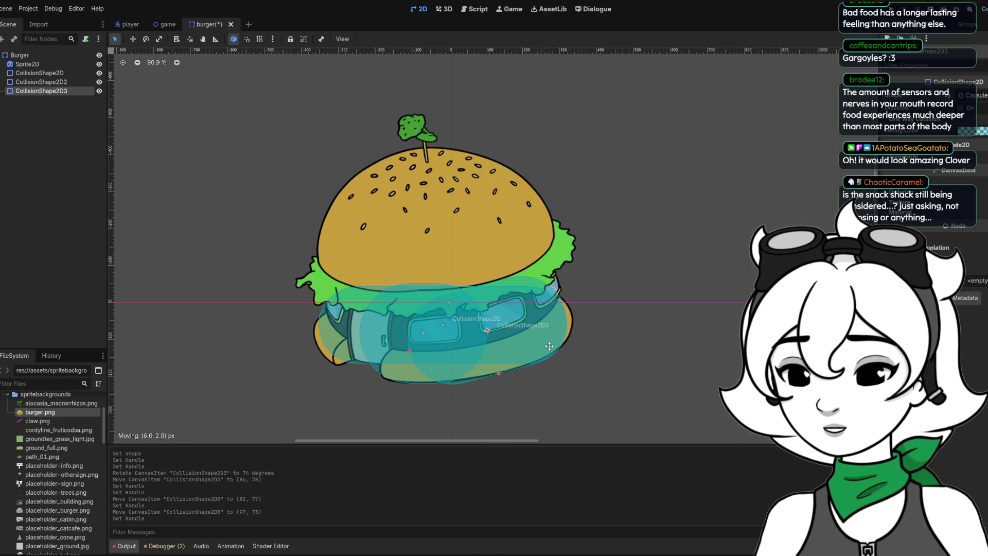
# Rotate the capsule to about -45 degrees, then delete the third collision shape node.
pyautogui.scroll(5, 446, 396)
pyautogui.scroll(9, 462, 369)
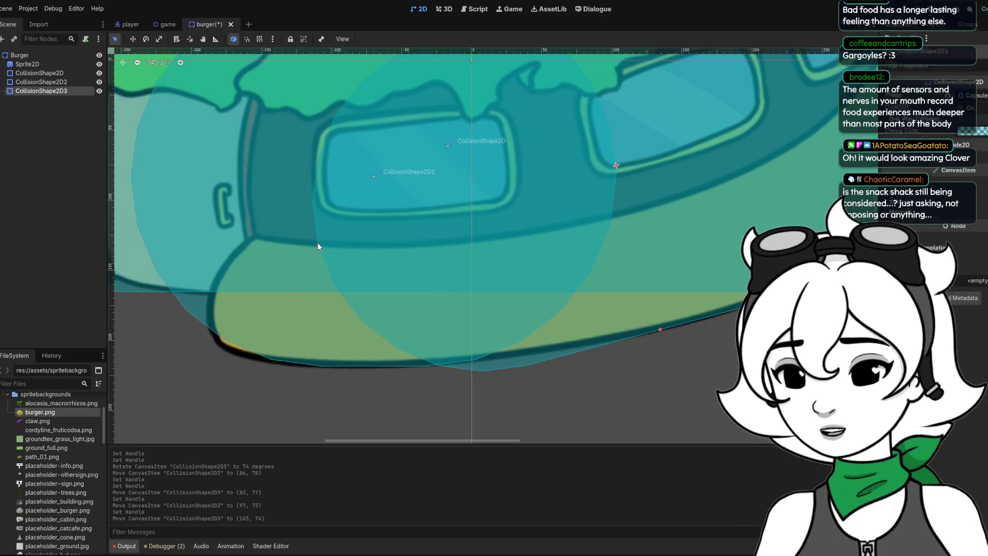
pyautogui.click(319, 238)
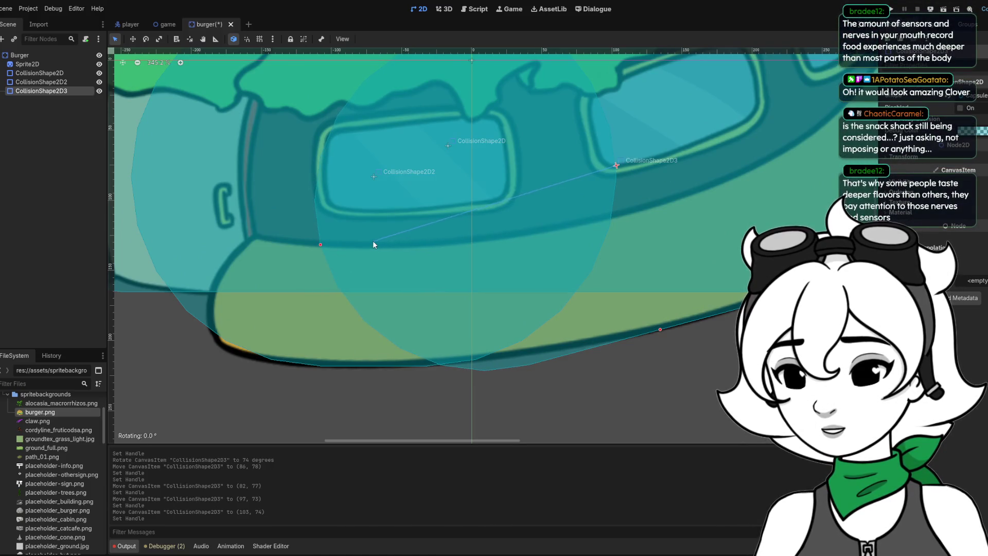
pyautogui.moveTo(517, 221)
pyautogui.mouseDown()
pyautogui.moveTo(611, 295)
pyautogui.moveTo(418, 228)
pyautogui.moveTo(439, 246)
pyautogui.moveTo(453, 286)
pyautogui.mouseUp()
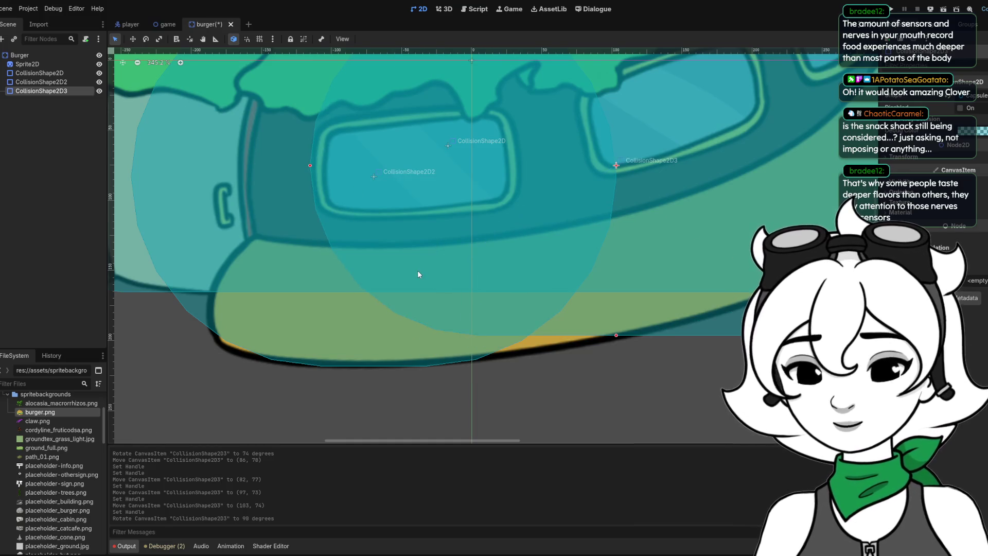
pyautogui.press('Delete')
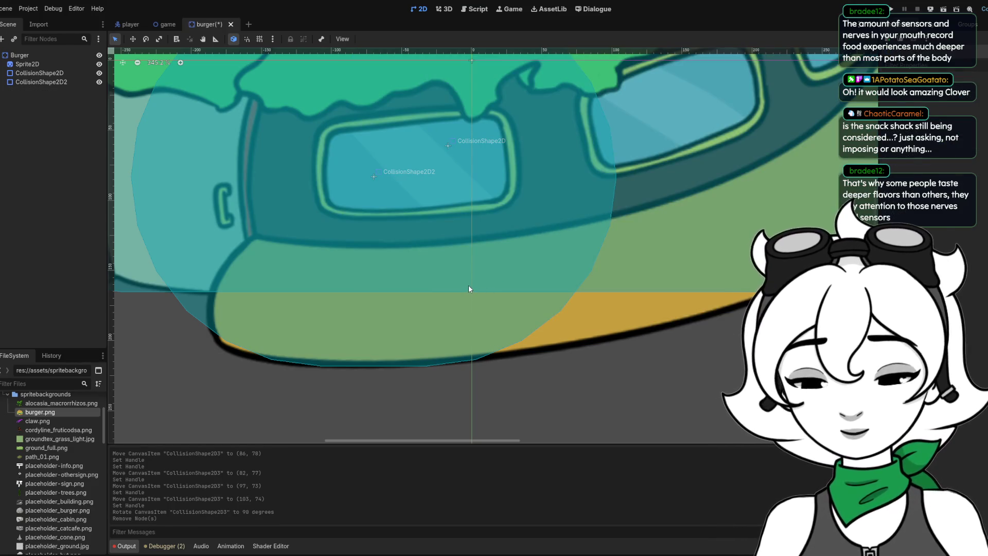
# Add a new CollisionShape2D under Burger, assign it a shape, and enlarge its radius.
pyautogui.hotkey('ctrl', 'a')
pyautogui.press('Return')
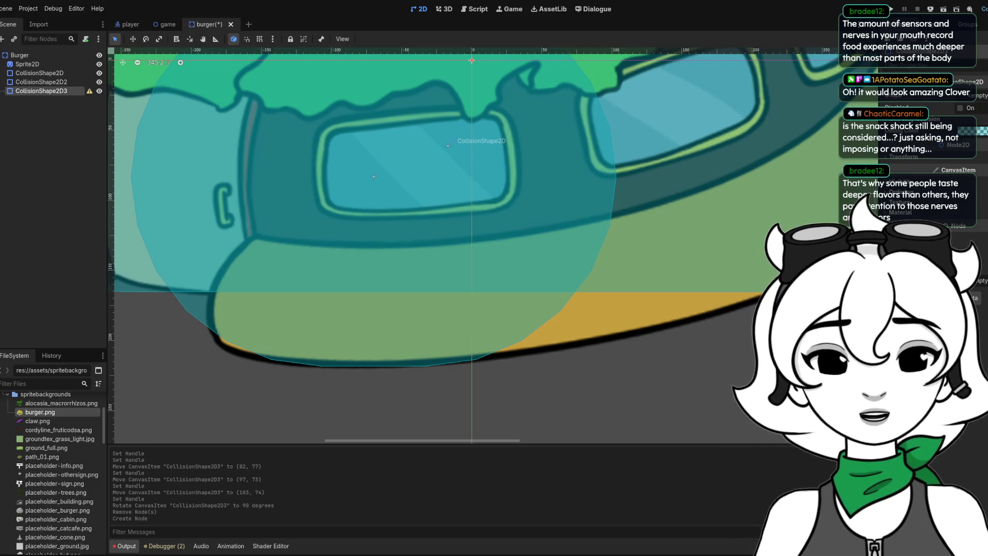
pyautogui.click(979, 163)
pyautogui.scroll(-3, 729, 233)
pyautogui.scroll(1, 579, 224)
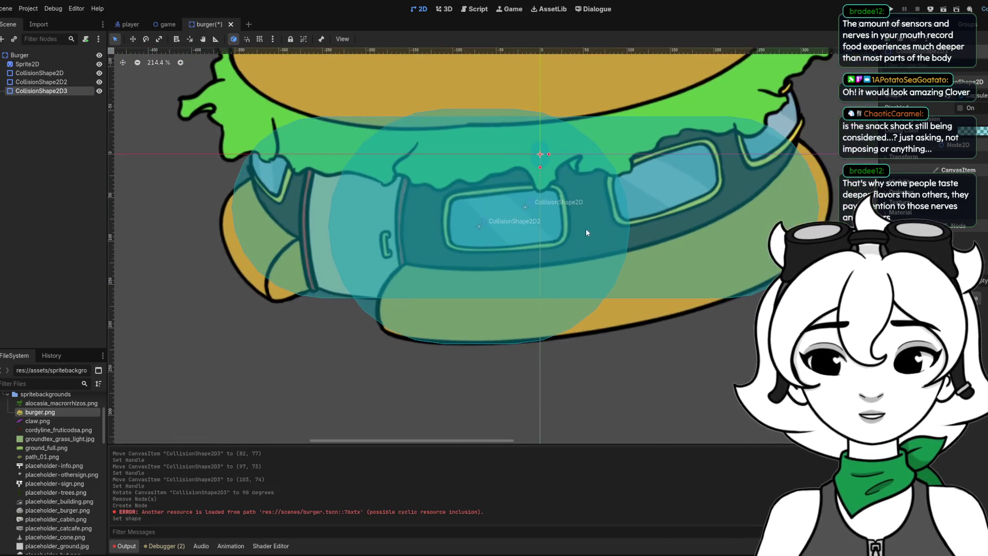
pyautogui.moveTo(549, 154); pyautogui.dragTo(636, 154)
pyautogui.moveTo(557, 251); pyautogui.dragTo(588, 255)
pyautogui.hotkey('ctrl', 'z')
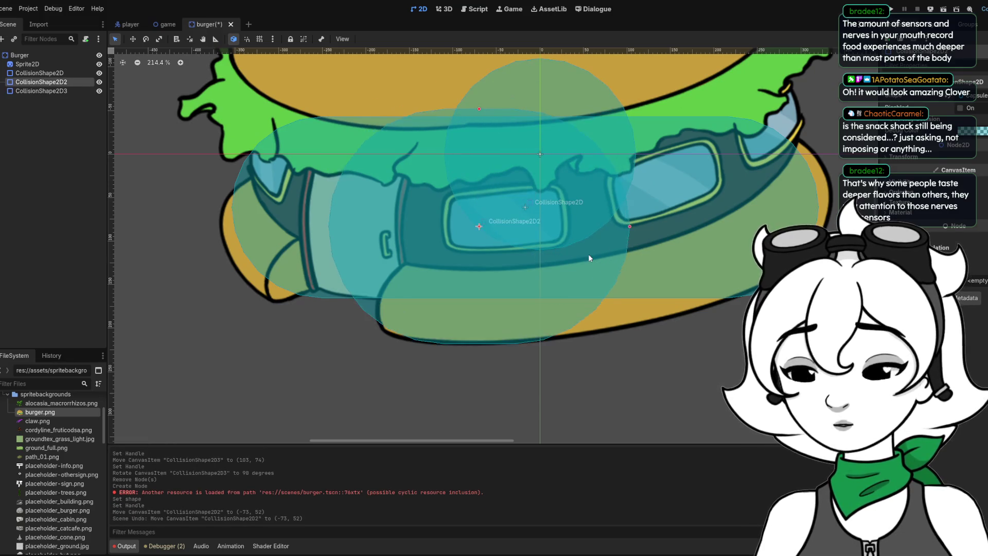
# Stretch the capsule, rotate it to 74 degrees and place it at (23, 97) on the bun's right.
pyautogui.moveTo(582, 157); pyautogui.dragTo(664, 258)
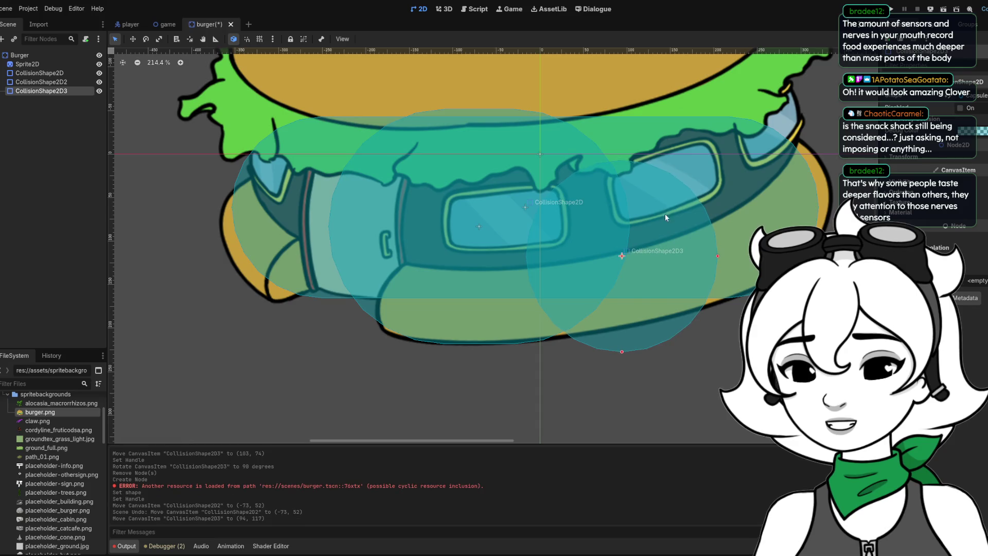
pyautogui.click(622, 339)
pyautogui.moveTo(622, 352); pyautogui.dragTo(598, 377)
pyautogui.moveTo(642, 161)
pyautogui.mouseDown()
pyautogui.moveTo(679, 180)
pyautogui.moveTo(713, 240)
pyautogui.mouseUp()
pyautogui.moveTo(707, 299); pyautogui.dragTo(641, 282)
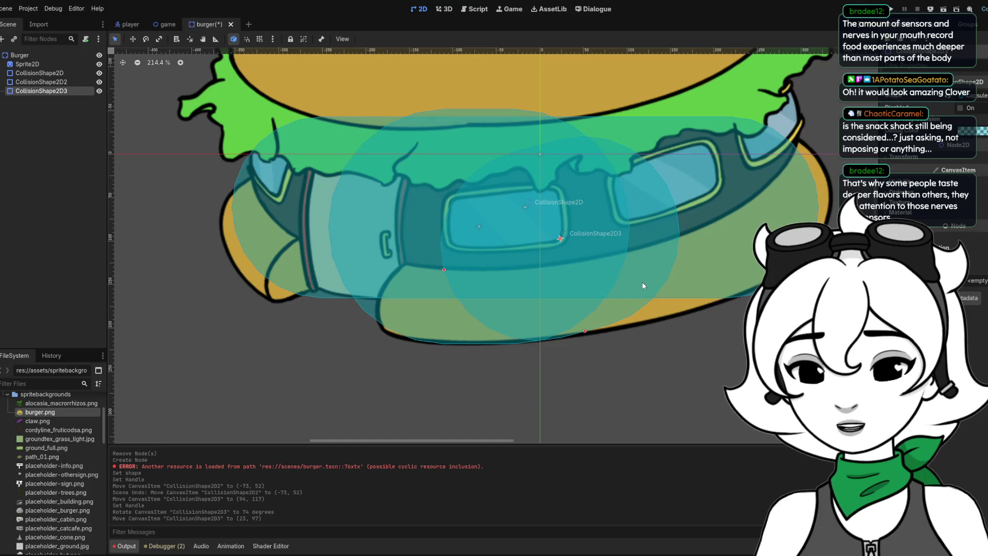
pyautogui.scroll(5, 658, 294)
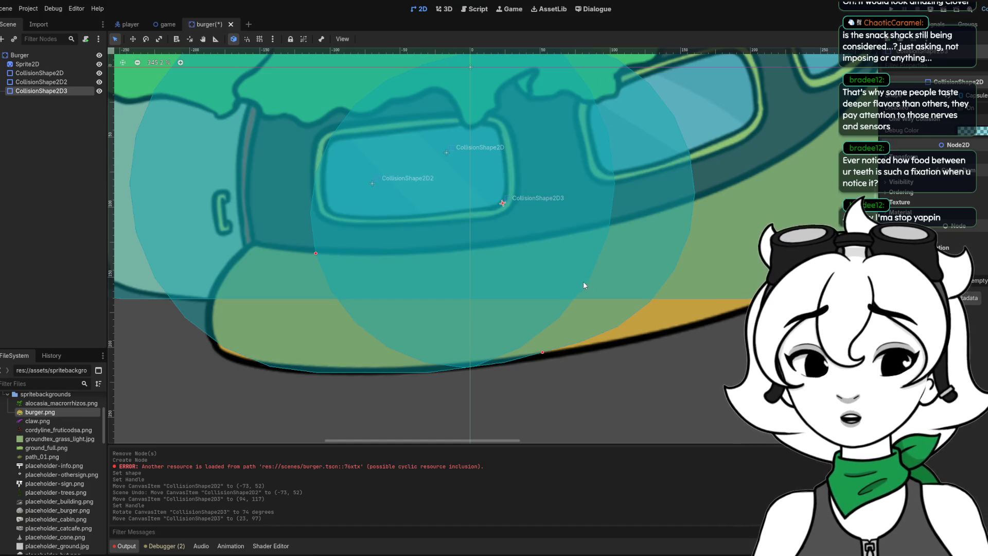
# Switch to the game world scene and zoom out to view the whole map and its buildings.
pyautogui.click(167, 25)
pyautogui.scroll(-5, 472, 199)
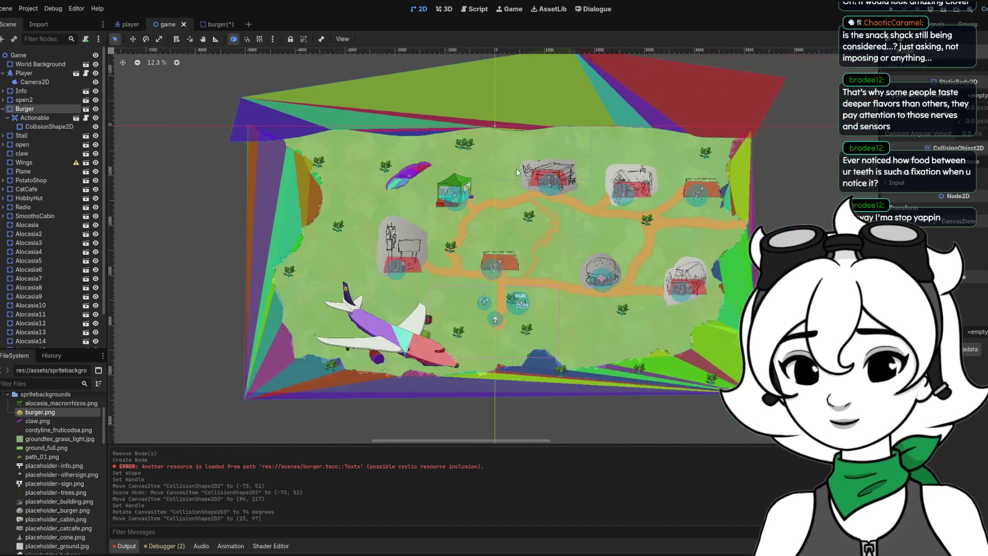
pyautogui.scroll(1, 590, 201)
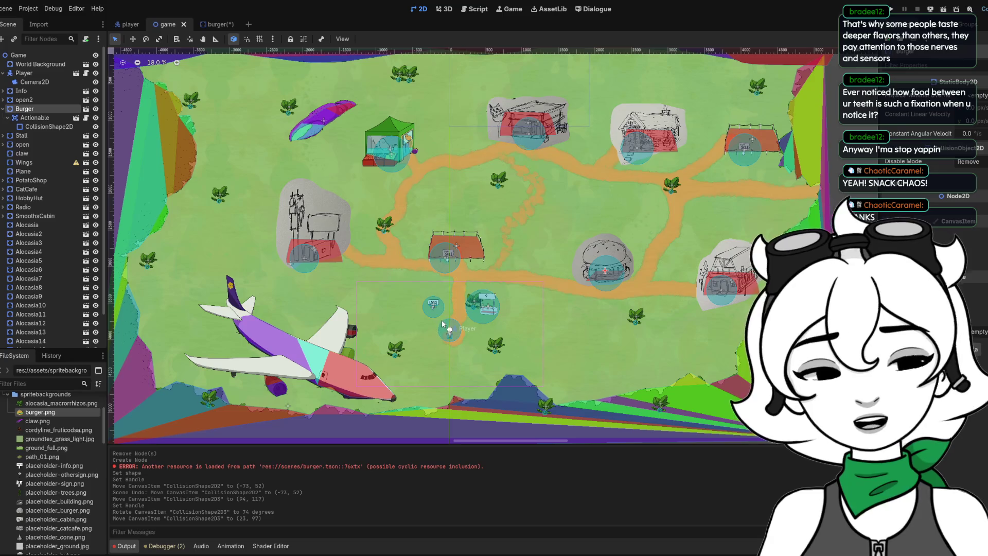
# In the burger scene, enlarge CollisionShape2D3 and move it to (150, 75).
pyautogui.click(216, 24)
pyautogui.scroll(-1, 464, 314)
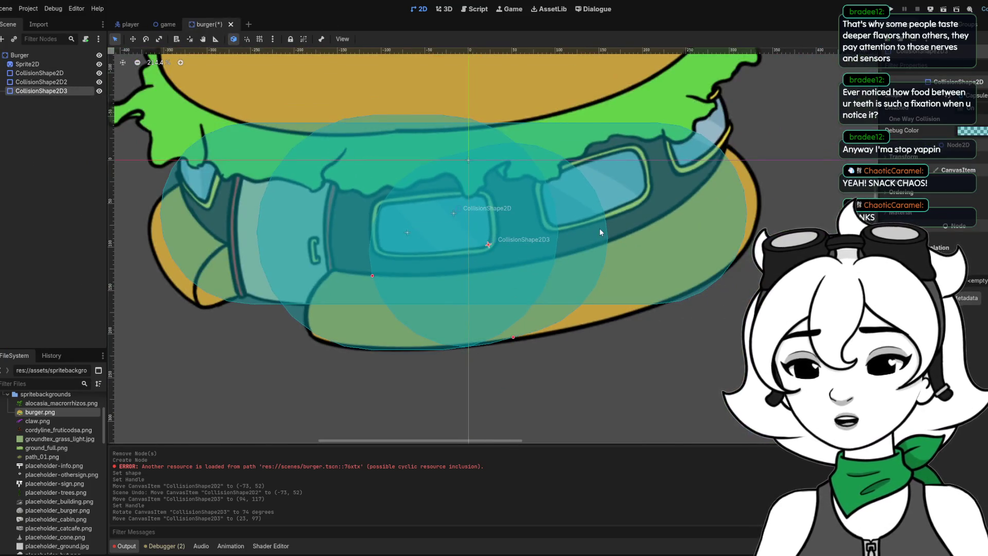
pyautogui.moveTo(364, 276); pyautogui.dragTo(358, 279)
pyautogui.moveTo(572, 181); pyautogui.dragTo(682, 165)
# Add a new CollisionShape2D child under the Sprite2D node.
pyautogui.click(27, 63)
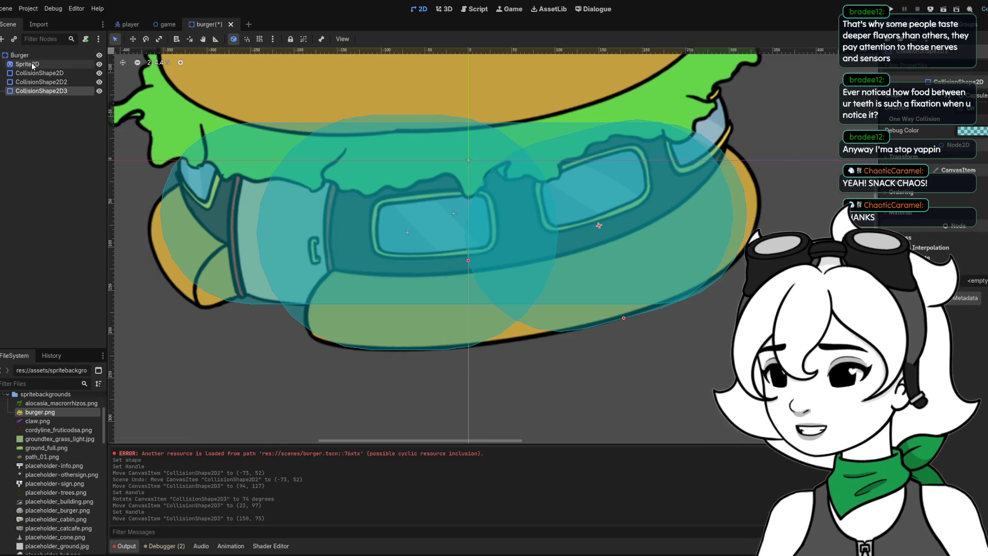
pyautogui.hotkey('ctrl', 'a')
pyautogui.press('Return')
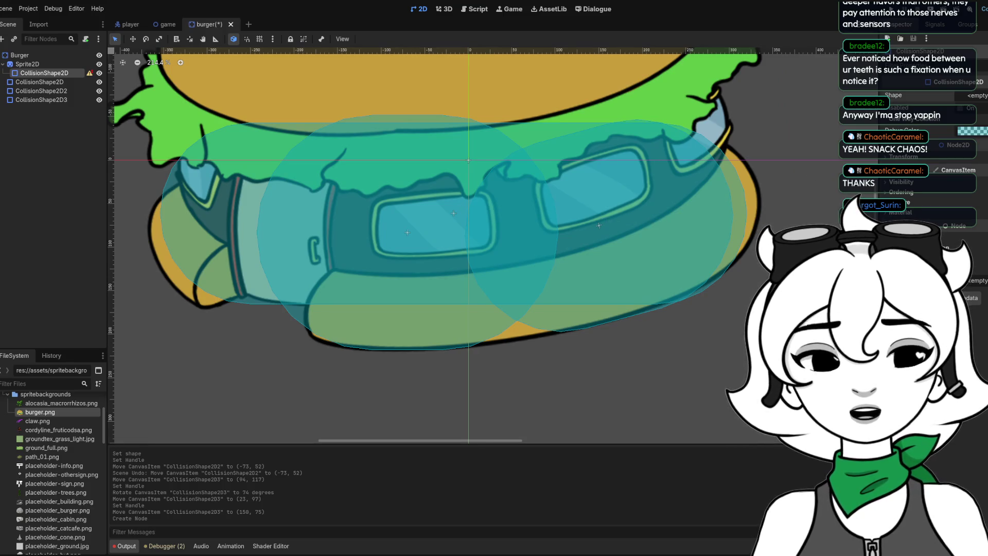
# Give the new node a Capsule shape, reparent it under Burger, enlarge it and move it onto the lower bun.
pyautogui.click(978, 160)
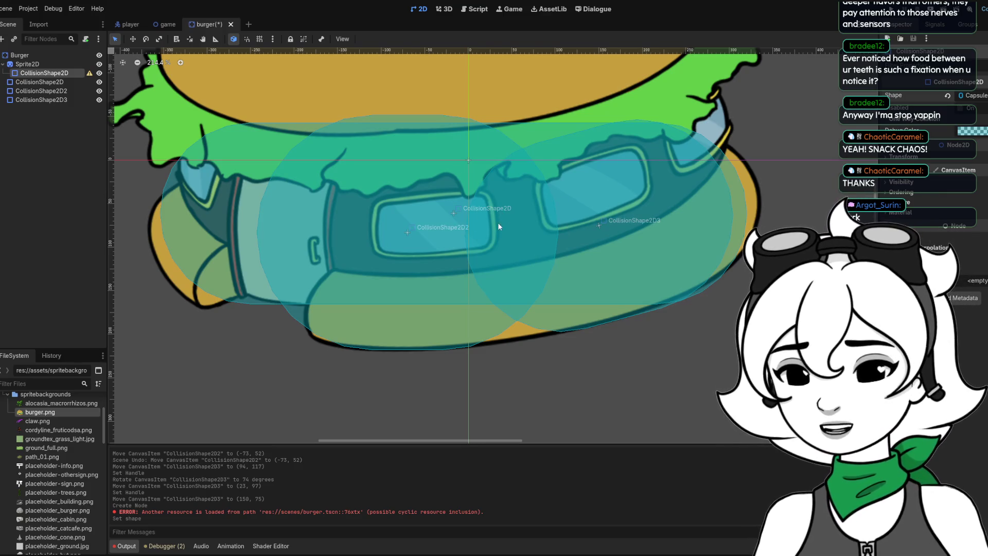
pyautogui.moveTo(36, 71); pyautogui.dragTo(26, 56)
pyautogui.scroll(-4, 535, 291)
pyautogui.scroll(3, 522, 113)
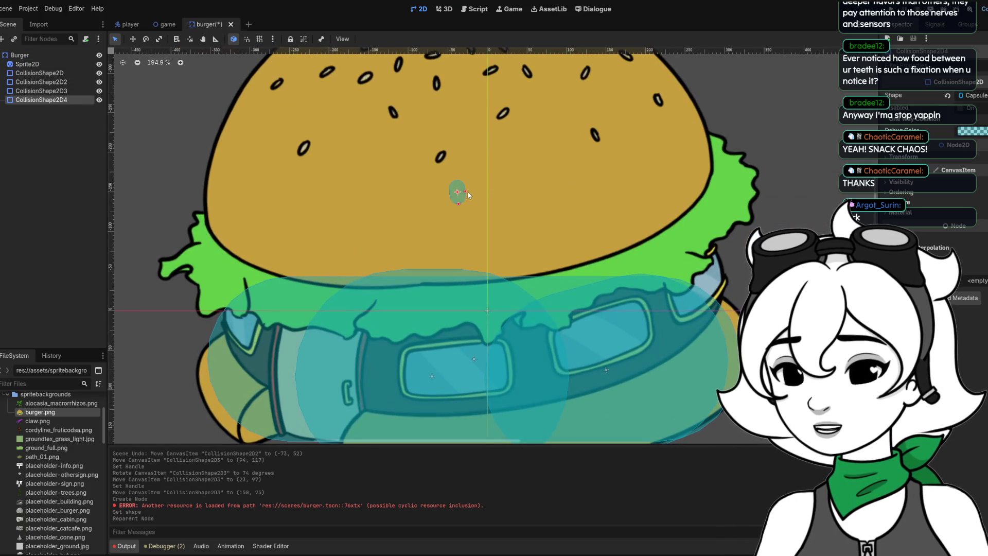
pyautogui.moveTo(465, 191); pyautogui.dragTo(527, 174)
pyautogui.moveTo(449, 201)
pyautogui.mouseDown()
pyautogui.moveTo(494, 263)
pyautogui.moveTo(529, 361)
pyautogui.mouseUp()
pyautogui.scroll(-5, 541, 309)
pyautogui.moveTo(503, 218); pyautogui.dragTo(502, 283)
pyautogui.scroll(3, 476, 288)
# Narrow and lengthen the capsule, rotate it to 74 degrees and place it at (88, 144) on the bottom bun.
pyautogui.moveTo(481, 331); pyautogui.dragTo(469, 303)
pyautogui.moveTo(534, 227); pyautogui.dragTo(520, 228)
pyautogui.moveTo(483, 191)
pyautogui.mouseDown()
pyautogui.moveTo(557, 226)
pyautogui.moveTo(517, 234)
pyautogui.moveTo(525, 242)
pyautogui.mouseUp()
pyautogui.moveTo(431, 278); pyautogui.dragTo(393, 283)
pyautogui.moveTo(566, 227)
pyautogui.mouseDown()
pyautogui.moveTo(536, 221)
pyautogui.moveTo(542, 227)
pyautogui.mouseUp()
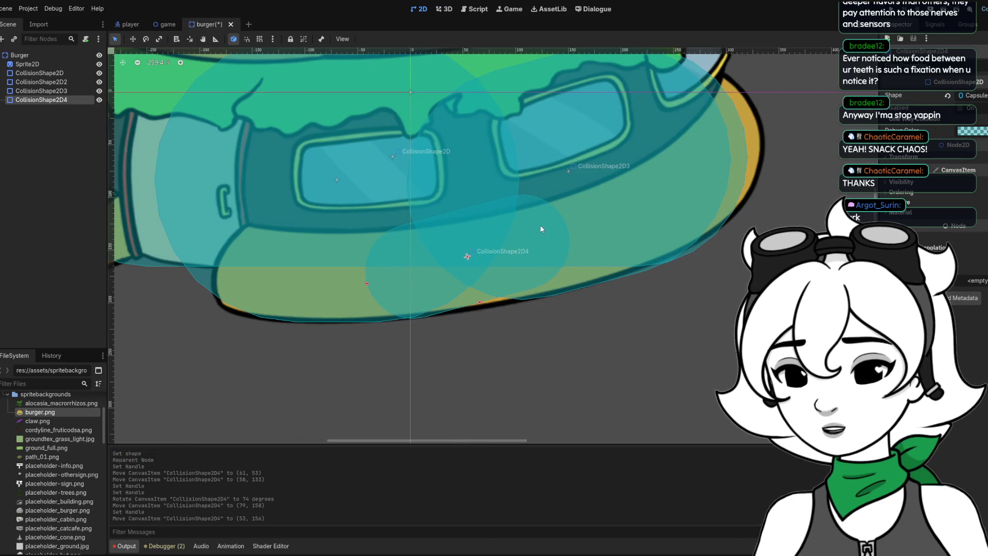
pyautogui.moveTo(374, 278); pyautogui.dragTo(373, 276)
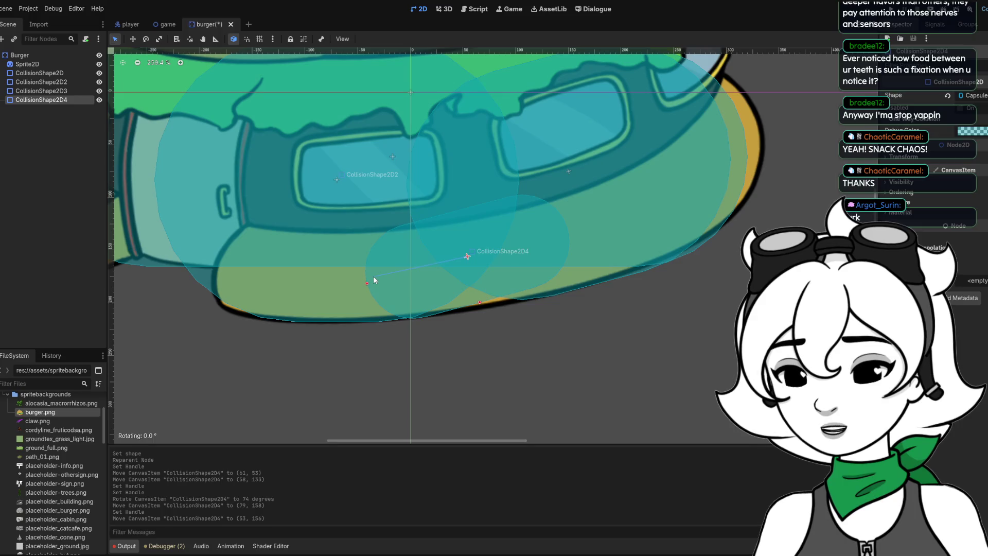
pyautogui.moveTo(481, 307)
pyautogui.mouseDown()
pyautogui.moveTo(496, 323)
pyautogui.moveTo(487, 324)
pyautogui.mouseUp()
pyautogui.moveTo(367, 286)
pyautogui.mouseDown()
pyautogui.moveTo(414, 287)
pyautogui.moveTo(390, 296)
pyautogui.mouseUp()
pyautogui.moveTo(492, 302); pyautogui.dragTo(528, 289)
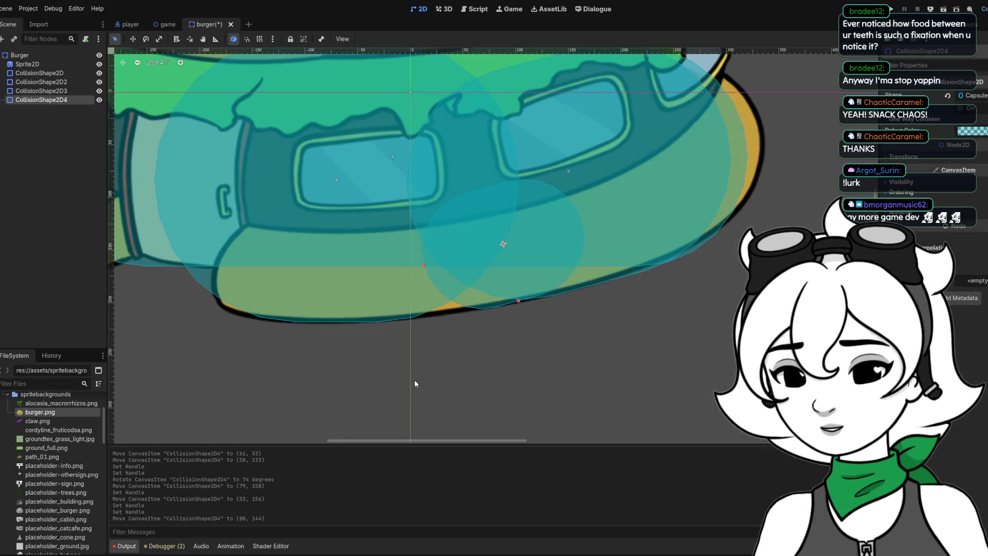
pyautogui.scroll(-3, 497, 298)
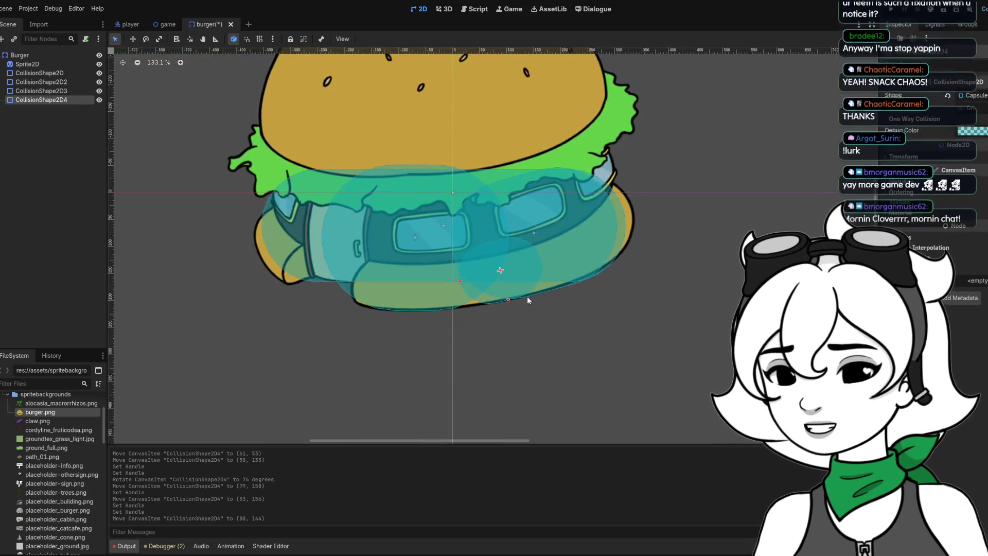
# Delete the CollisionShape2D and CollisionShape2D4 nodes from the burger.
pyautogui.click(579, 256)
pyautogui.moveTo(621, 210); pyautogui.dragTo(629, 208)
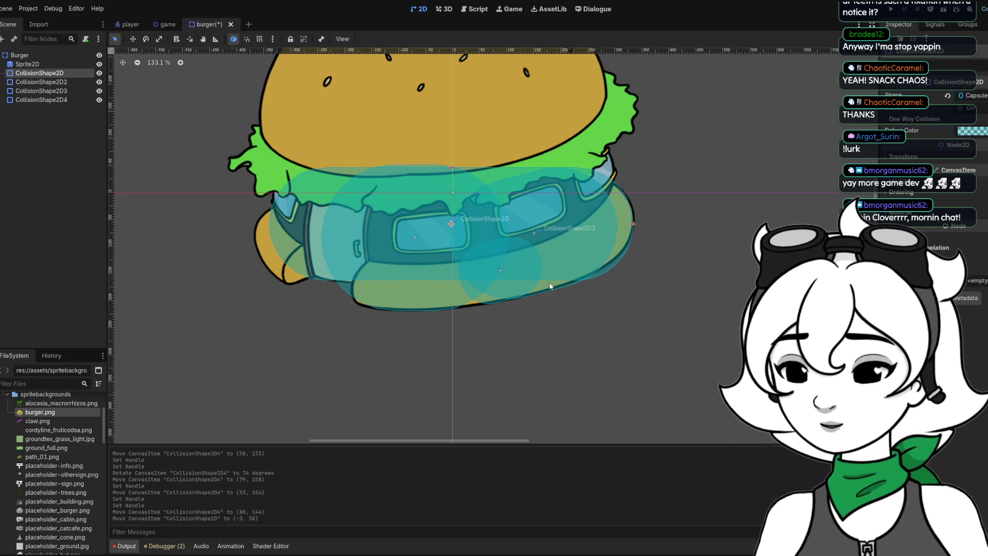
pyautogui.press('Delete')
pyautogui.moveTo(500, 270)
pyautogui.mouseDown()
pyautogui.moveTo(423, 288)
pyautogui.moveTo(445, 281)
pyautogui.moveTo(437, 288)
pyautogui.mouseUp()
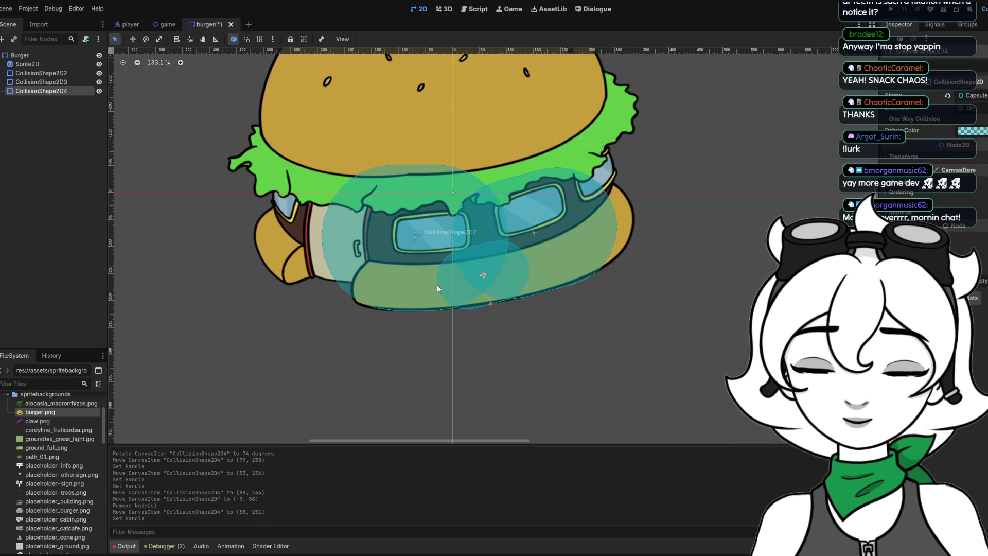
pyautogui.press('Delete')
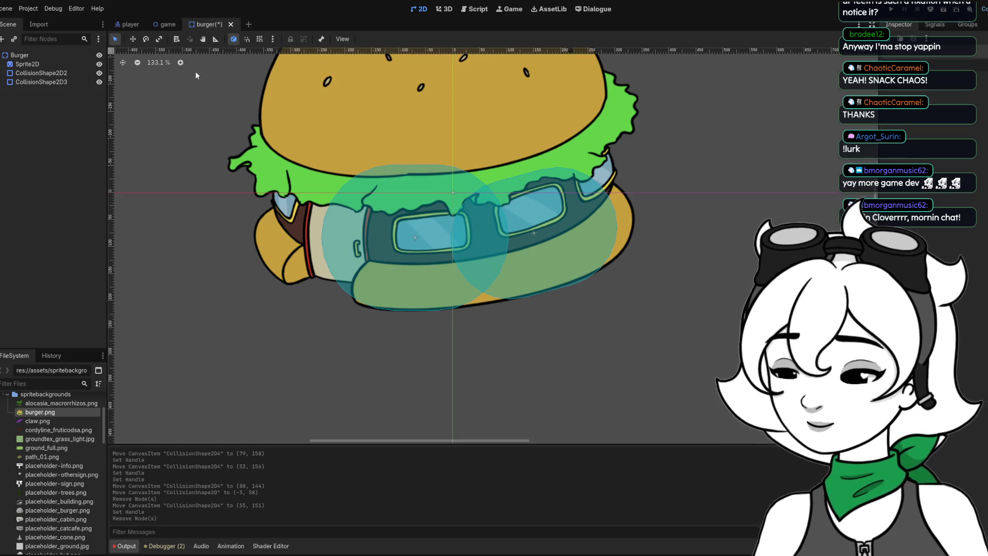
# Move CollisionShape2D3 to (179, 58) and add a new CollisionShape2D under Burger.
pyautogui.moveTo(586, 245); pyautogui.dragTo(602, 232)
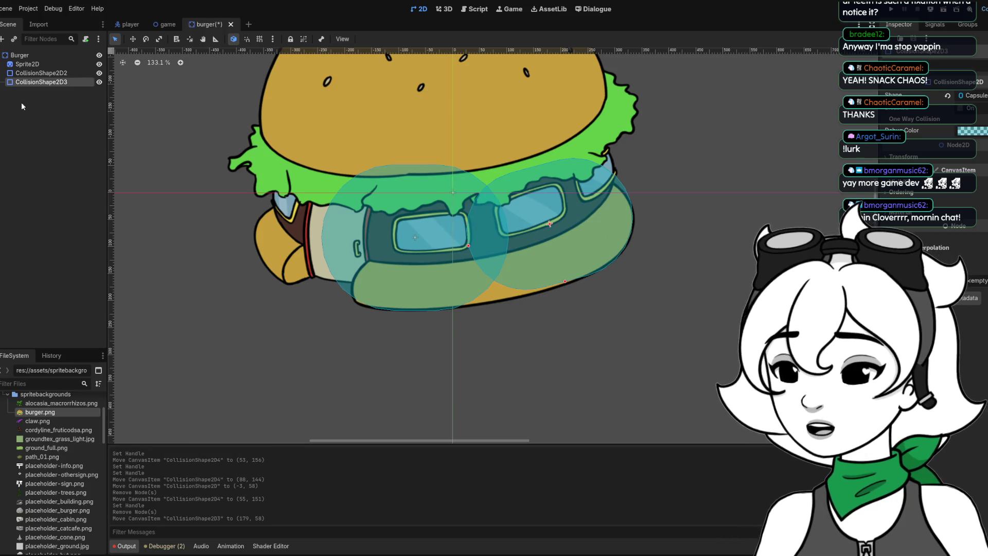
pyautogui.click(23, 55)
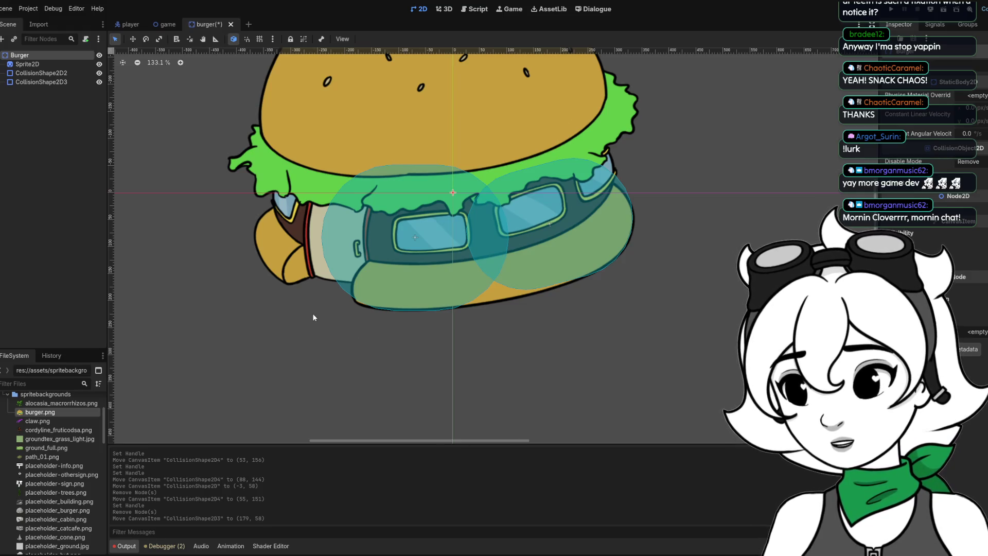
pyautogui.hotkey('ctrl', 'a')
pyautogui.press('Return')
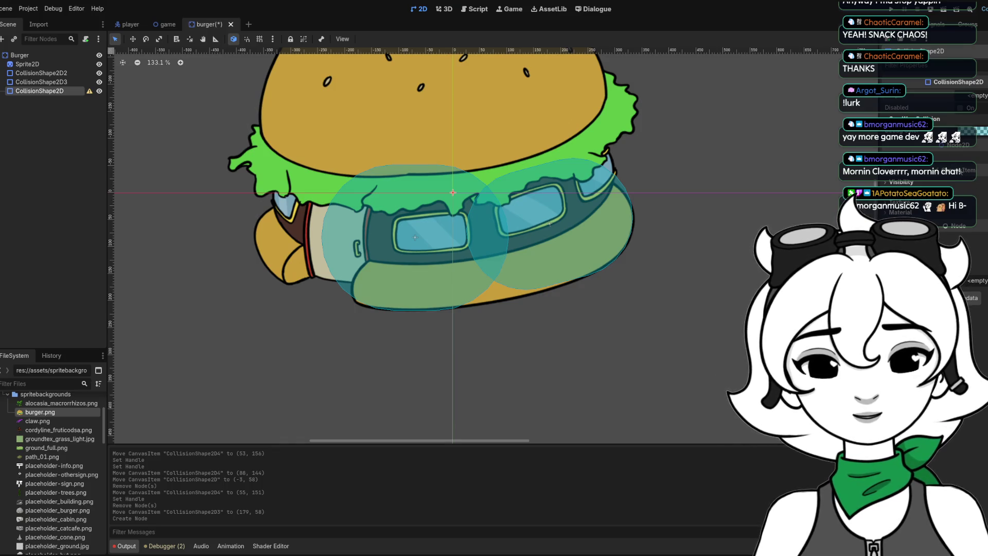
# Give the new collision node a CapsuleShape2D, enlarge it, tilt it -15 degrees and place it at (-301, 91).
pyautogui.click(835, 106)
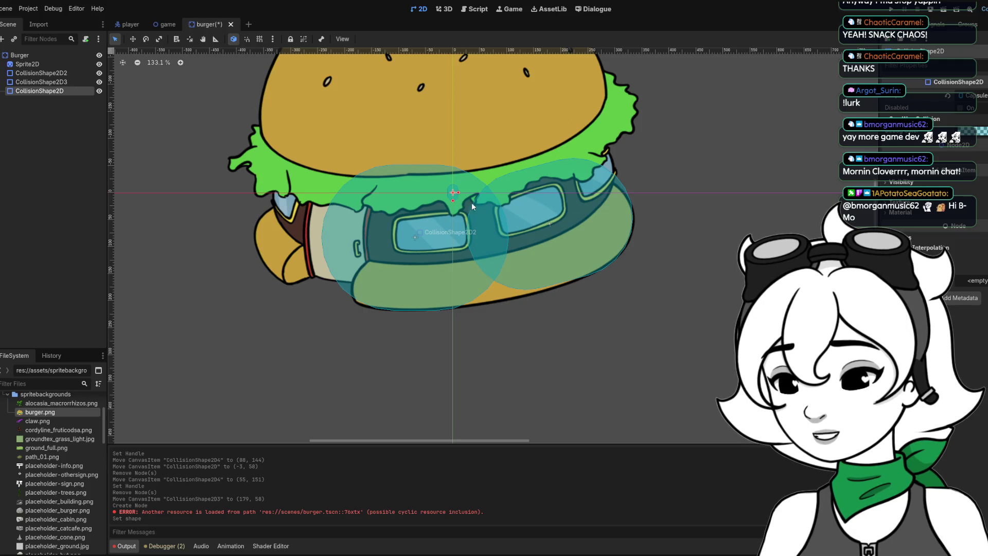
pyautogui.moveTo(458, 192)
pyautogui.mouseDown()
pyautogui.moveTo(488, 193)
pyautogui.moveTo(315, 248)
pyautogui.mouseUp()
pyautogui.click(294, 281)
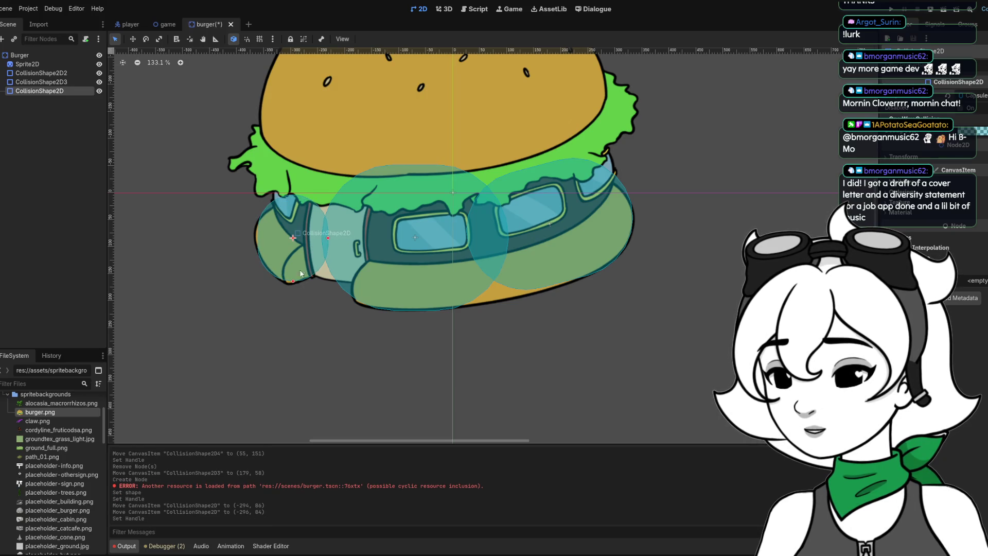
pyautogui.moveTo(321, 265)
pyautogui.mouseDown()
pyautogui.moveTo(310, 244)
pyautogui.moveTo(311, 284)
pyautogui.mouseUp()
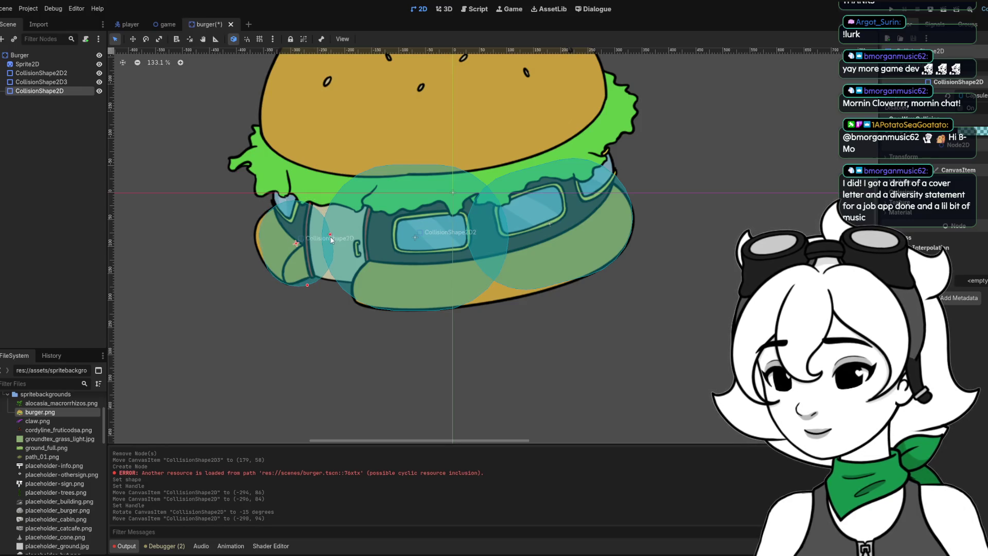
pyautogui.click(309, 285)
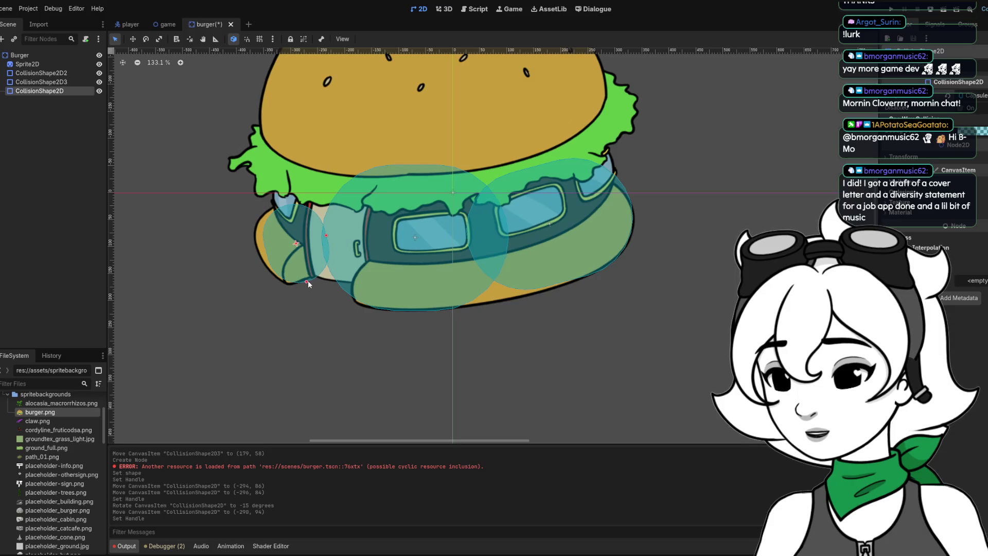
pyautogui.click(309, 284)
pyautogui.moveTo(311, 254); pyautogui.dragTo(306, 252)
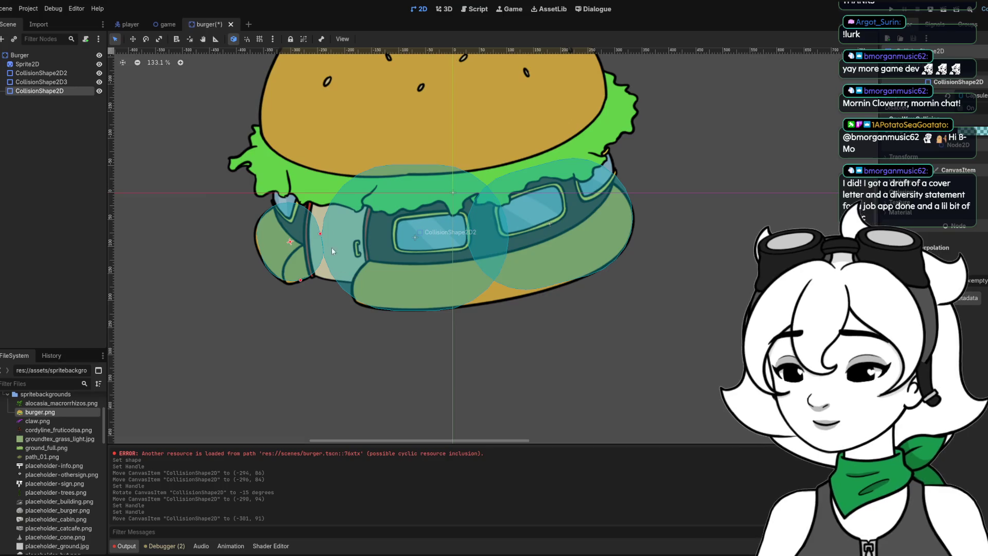
pyautogui.click(20, 55)
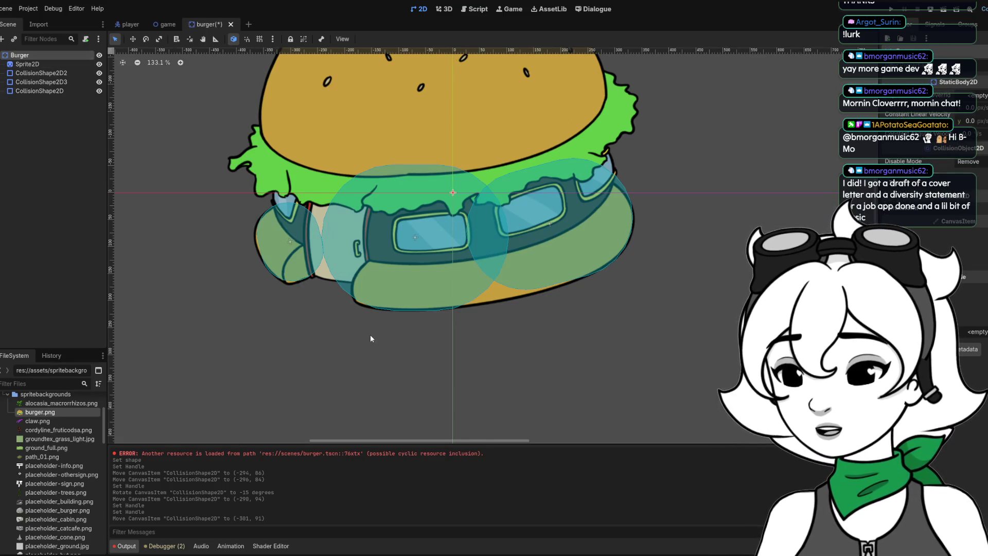
# Add a CollisionPolygon2D under Burger and place points along the burger's bottom bun.
pyautogui.hotkey('ctrl', 'v')
pyautogui.scroll(2, 268, 254)
pyautogui.click(338, 285)
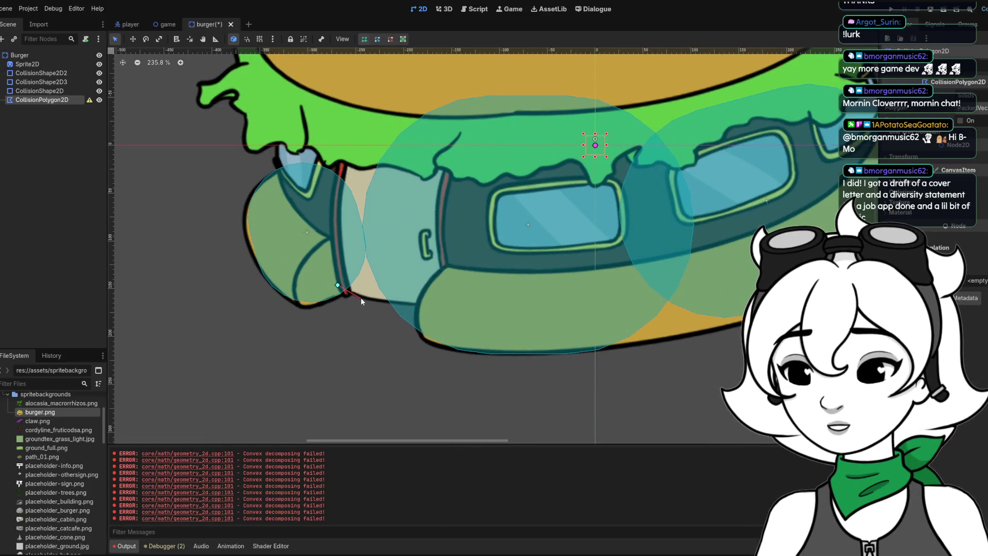
pyautogui.click(422, 306)
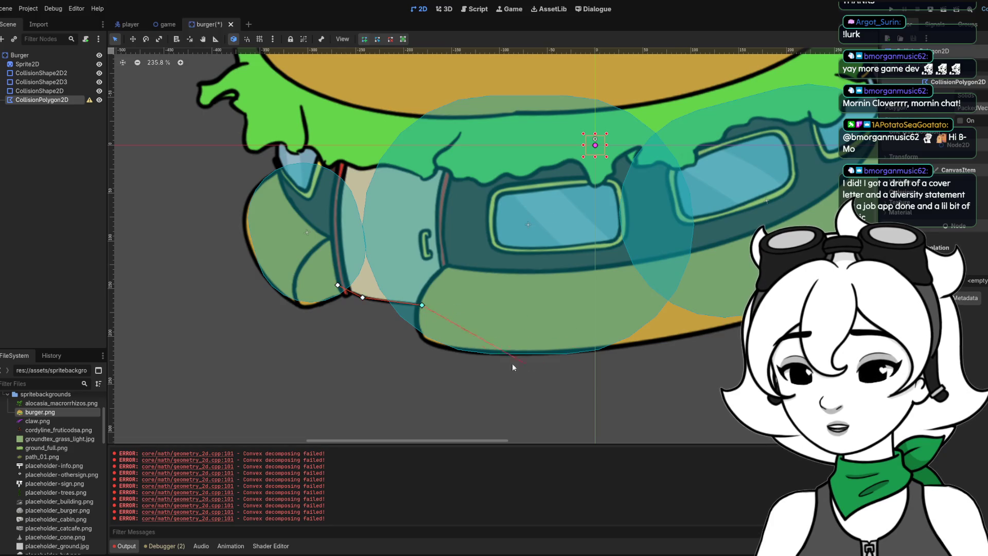
pyautogui.click(598, 349)
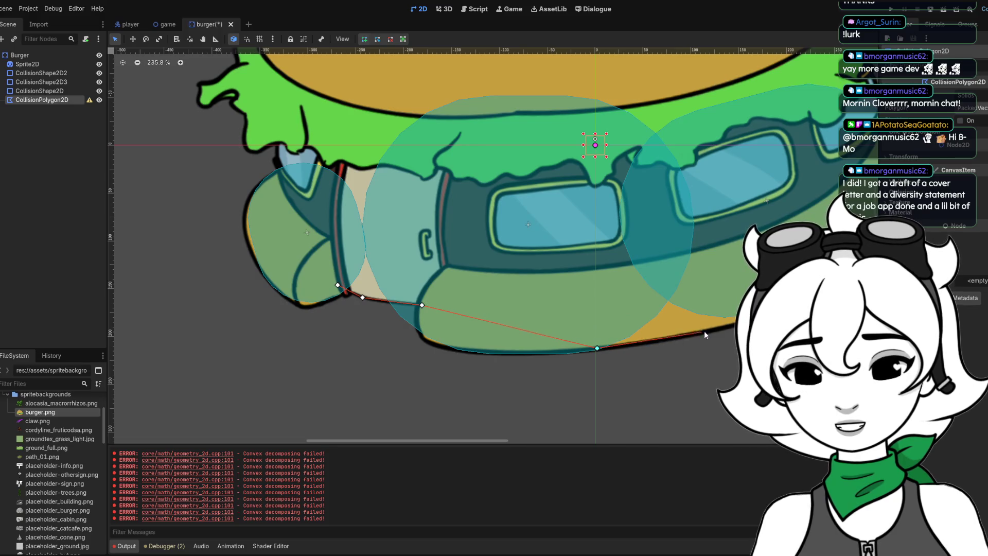
pyautogui.click(726, 325)
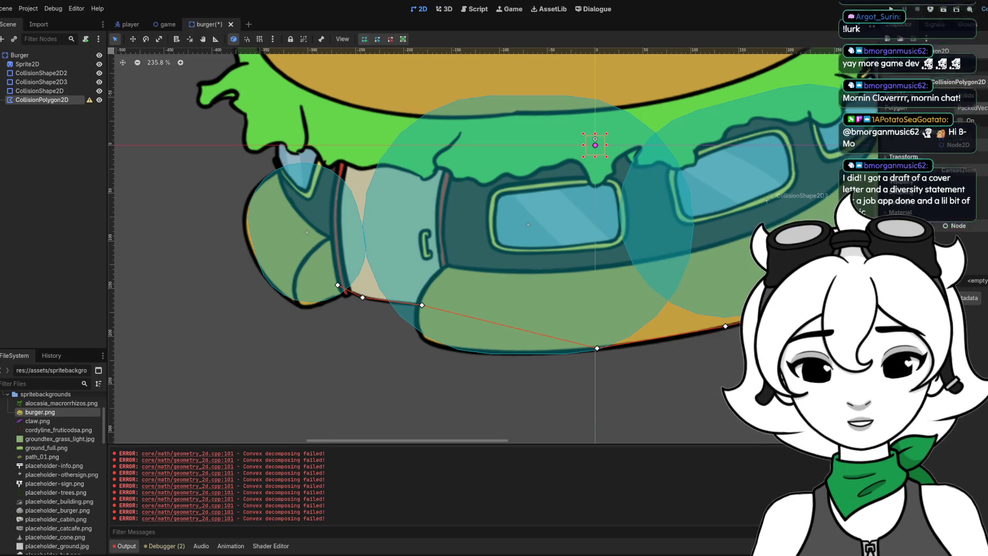
# Finish the polygon up the right edge and across the left, close it, save the burger scene, and show the game map.
pyautogui.hscroll(4, 591, 277)
pyautogui.click(537, 260)
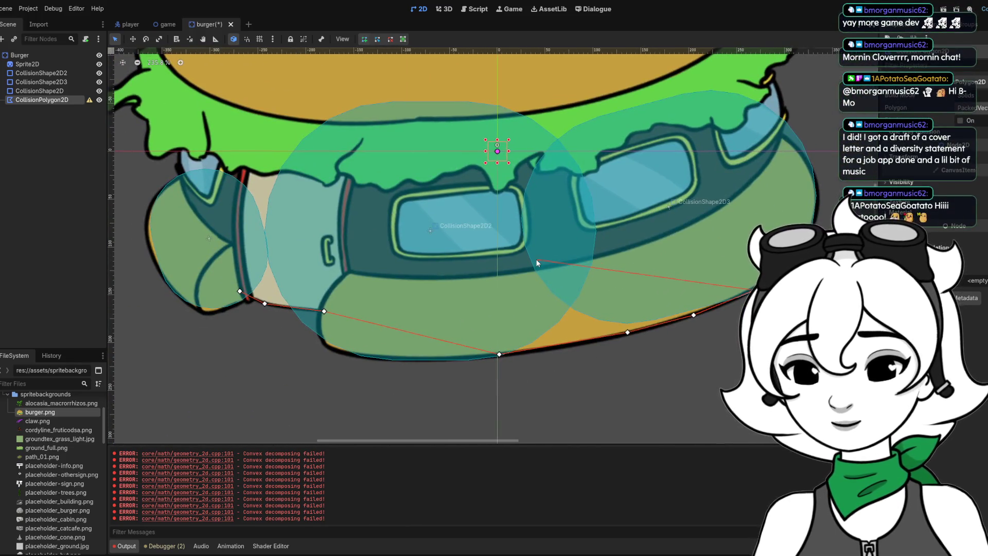
pyautogui.click(235, 265)
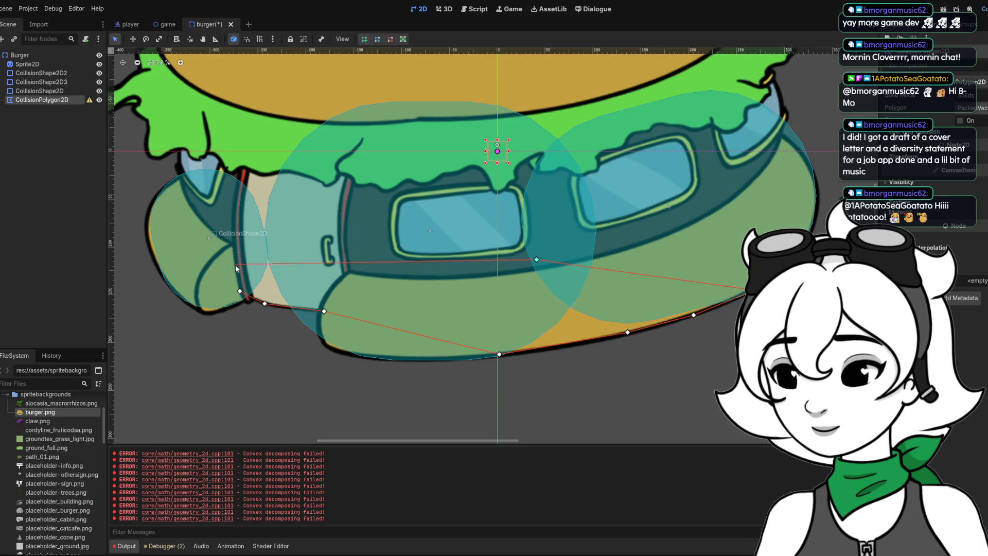
pyautogui.click(239, 291)
pyautogui.scroll(-5, 350, 271)
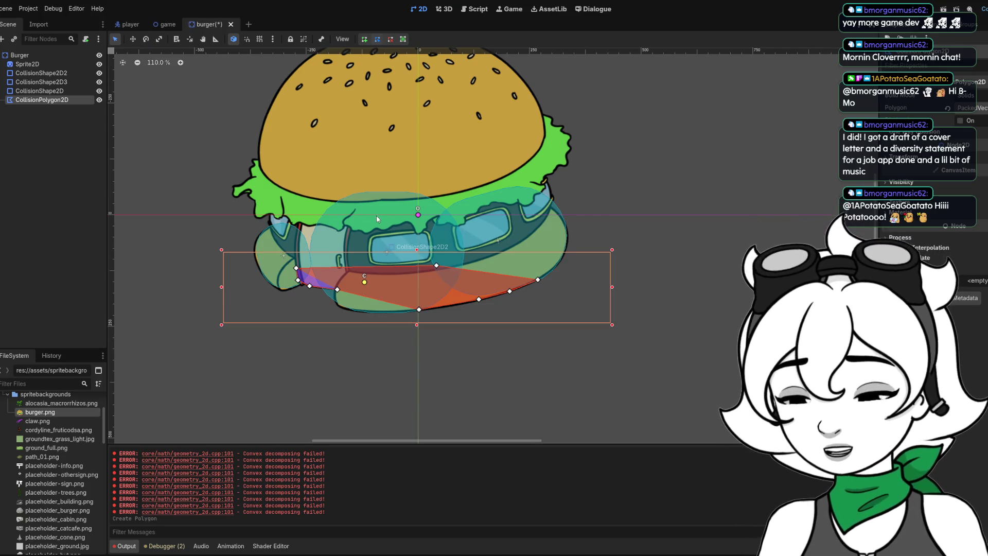
pyautogui.hotkey('ctrl', 's')
pyautogui.click(160, 26)
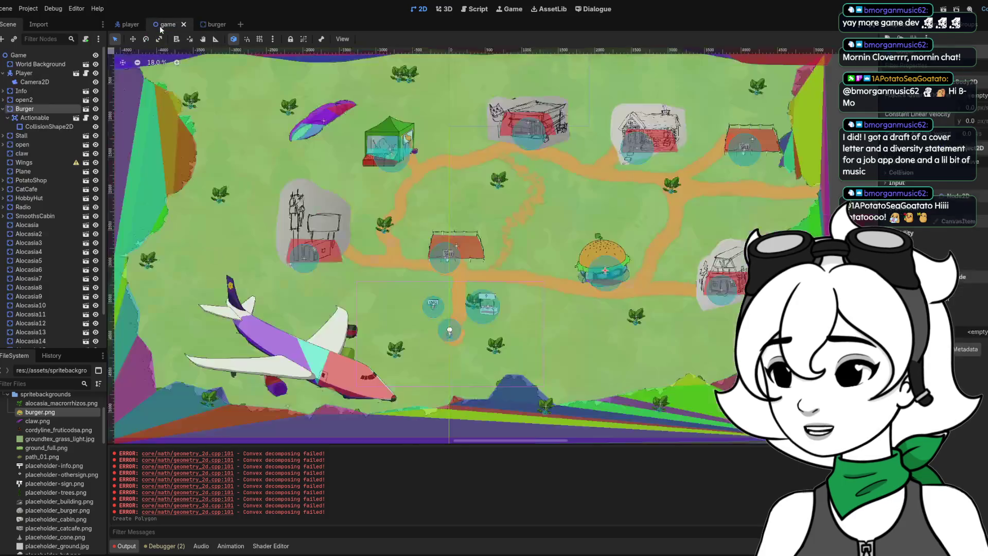
# Move the burger house up and right to (2231, 2074) on the map and run the game with F5.
pyautogui.scroll(5, 657, 284)
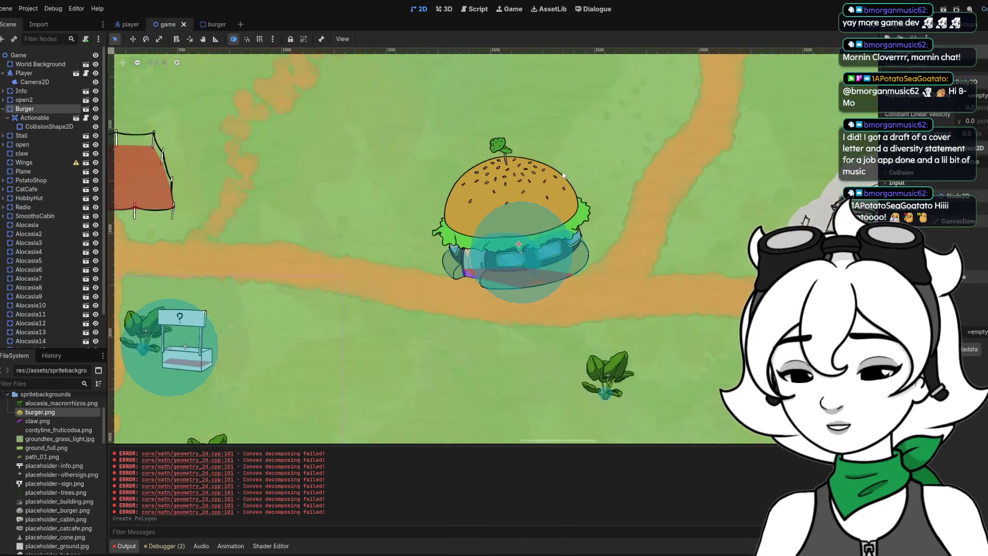
pyautogui.moveTo(544, 186); pyautogui.dragTo(564, 151)
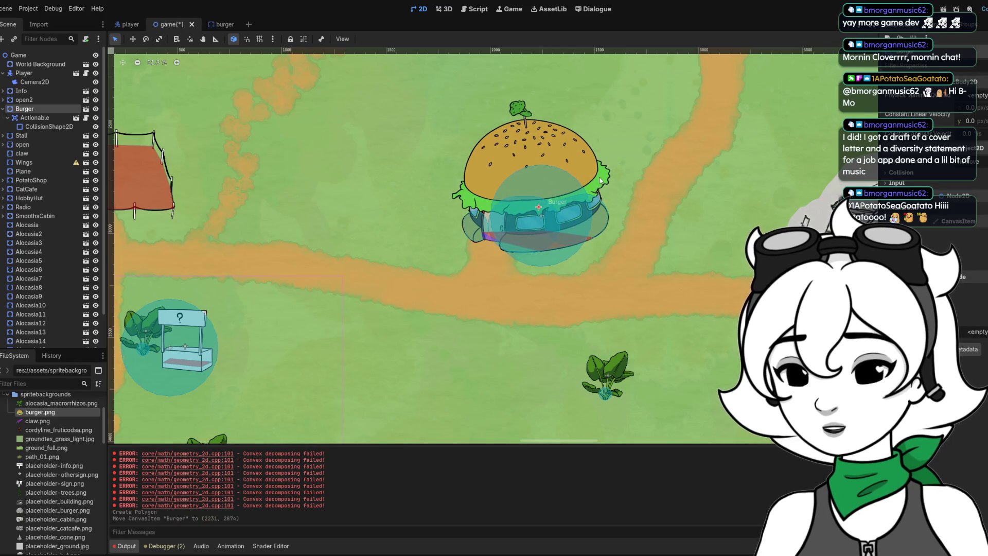
pyautogui.scroll(-5, 483, 264)
pyautogui.scroll(4, 586, 205)
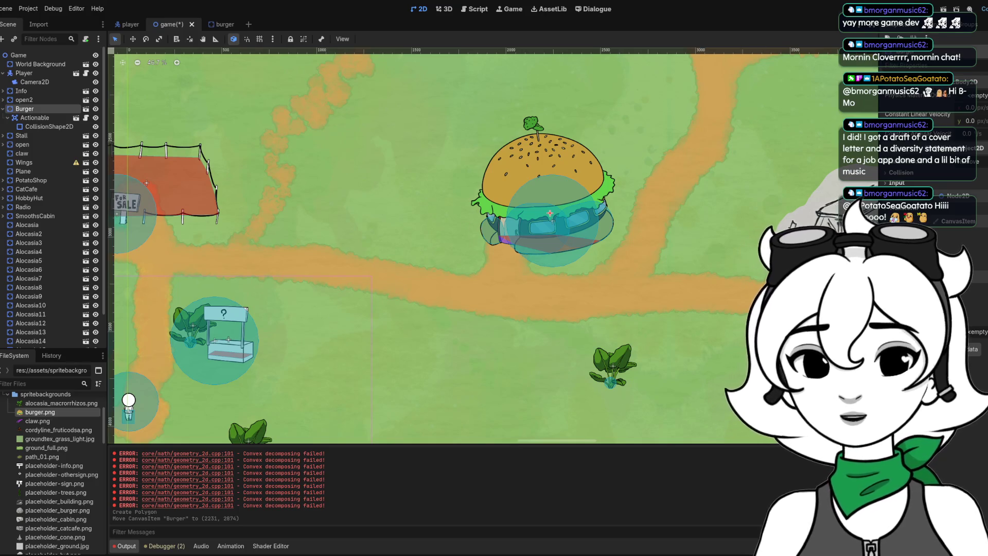
pyautogui.press('F5')
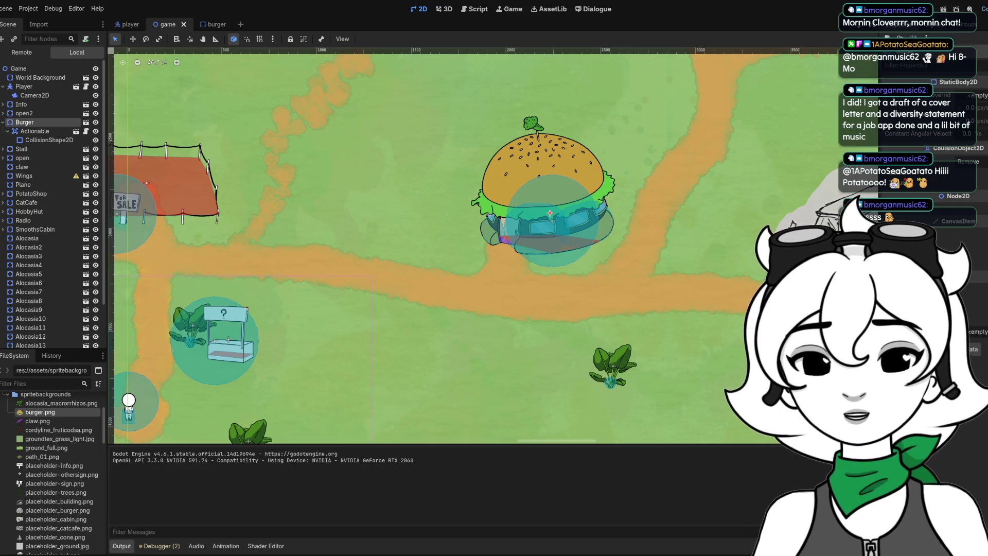
# In the burger scene, nudge the Sprite2D-to-CollisionPolygon2D parts up together and save the scene.
pyautogui.click(211, 24)
pyautogui.scroll(-3, 466, 200)
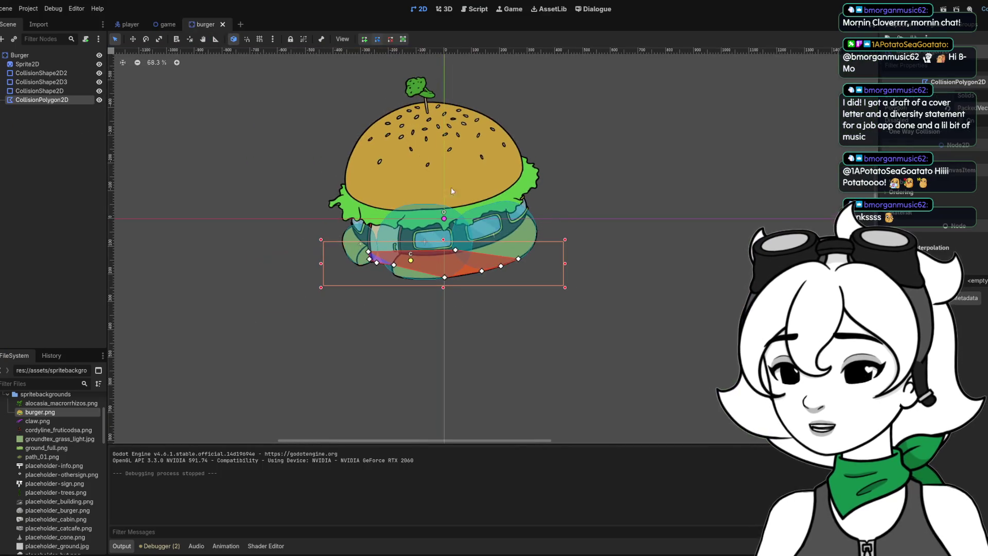
pyautogui.click(52, 66)
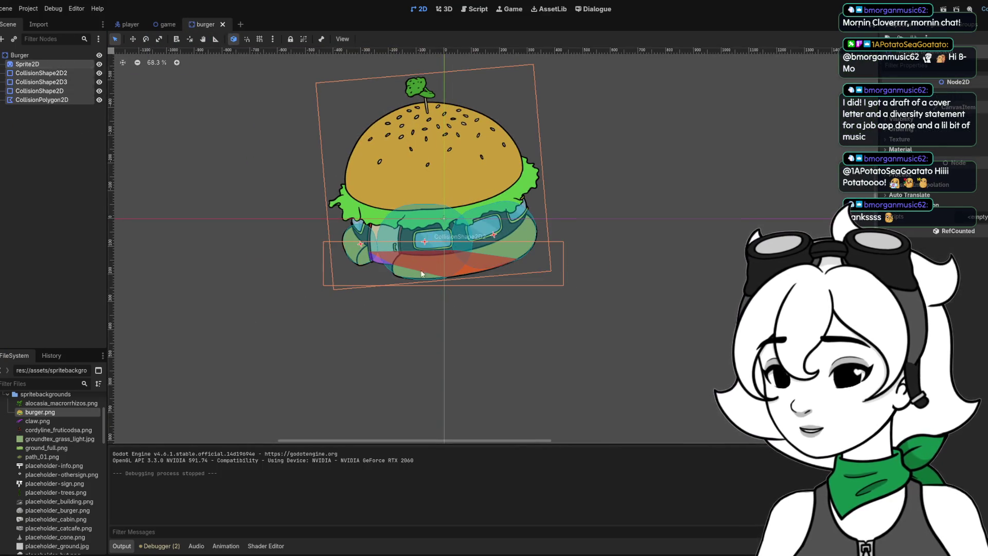
pyautogui.scroll(-6, 417, 273)
pyautogui.click(55, 54)
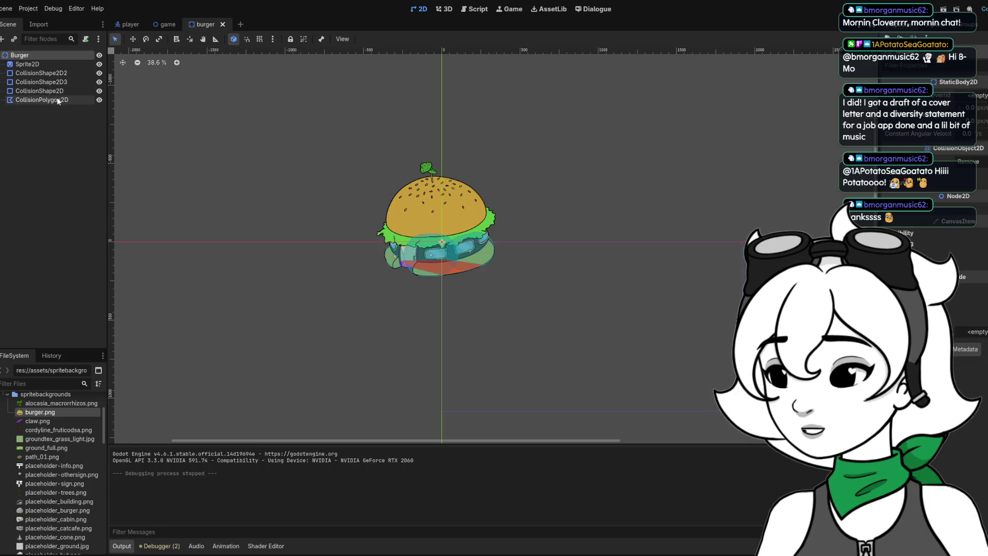
pyautogui.click(58, 100)
pyautogui.keyDown('shift'); pyautogui.click(34, 67); pyautogui.keyUp('shift')
pyautogui.press('Up')
pyautogui.press('Up')
pyautogui.press('Up')
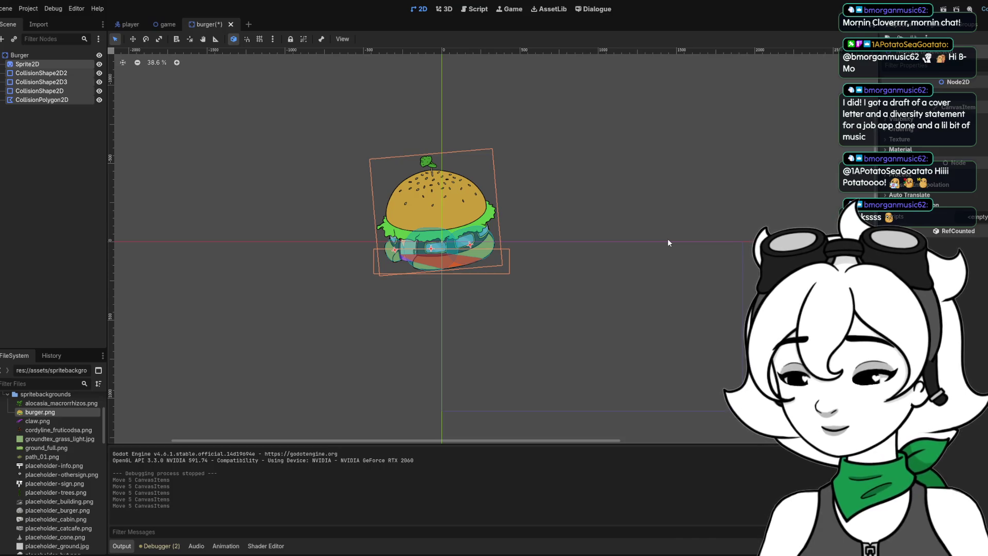
pyautogui.click(668, 240)
pyautogui.hotkey('ctrl', 's')
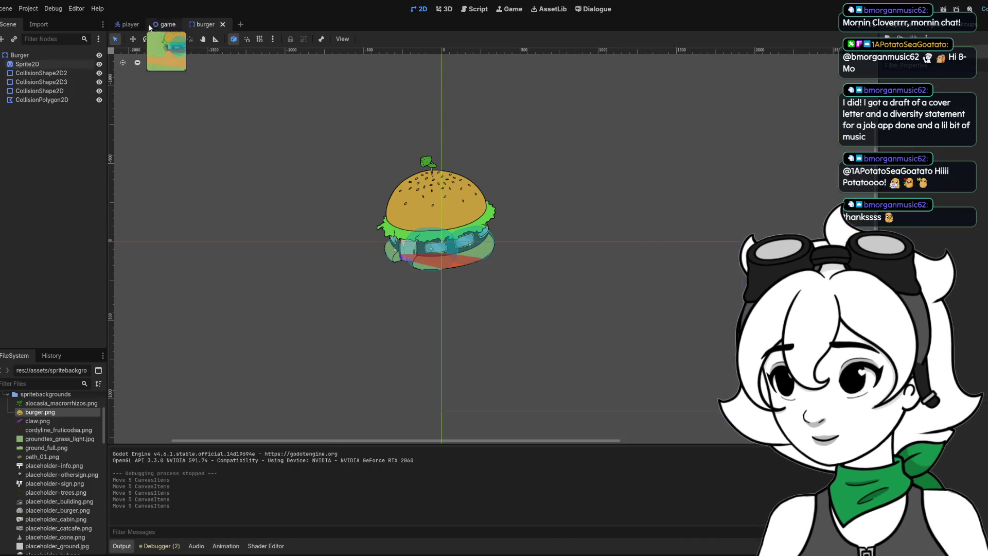
# Shift the Burger building slightly left and down on the game map and run a playtest.
pyautogui.click(168, 24)
pyautogui.moveTo(543, 152); pyautogui.dragTo(538, 158)
pyautogui.press('F5')
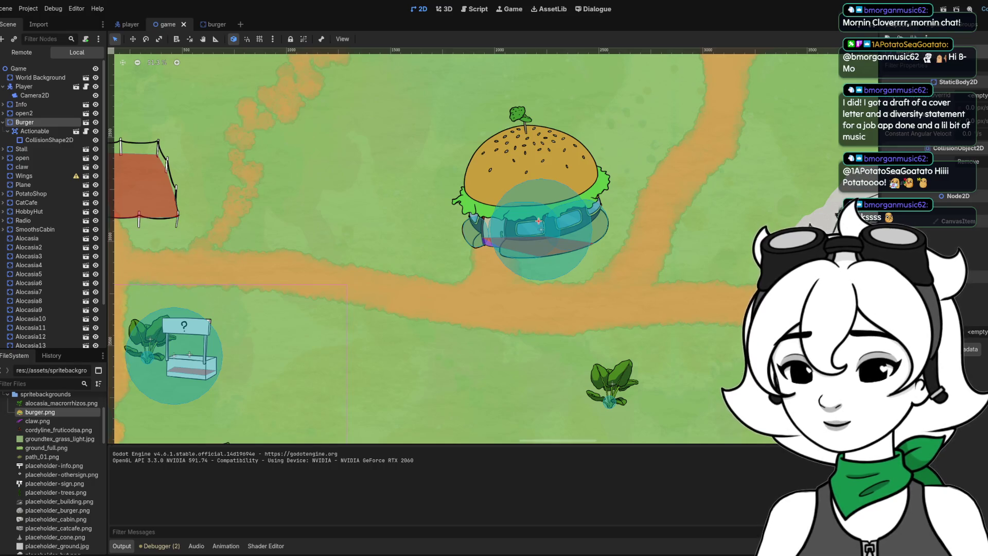
# Stop the running game and look over the World Background node on the map.
pyautogui.press('F8')
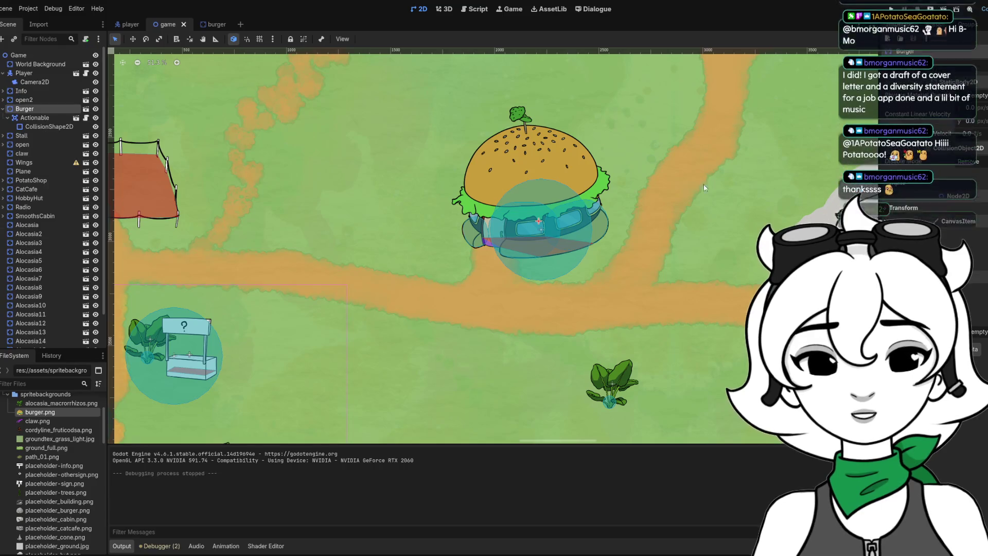
pyautogui.click(449, 221)
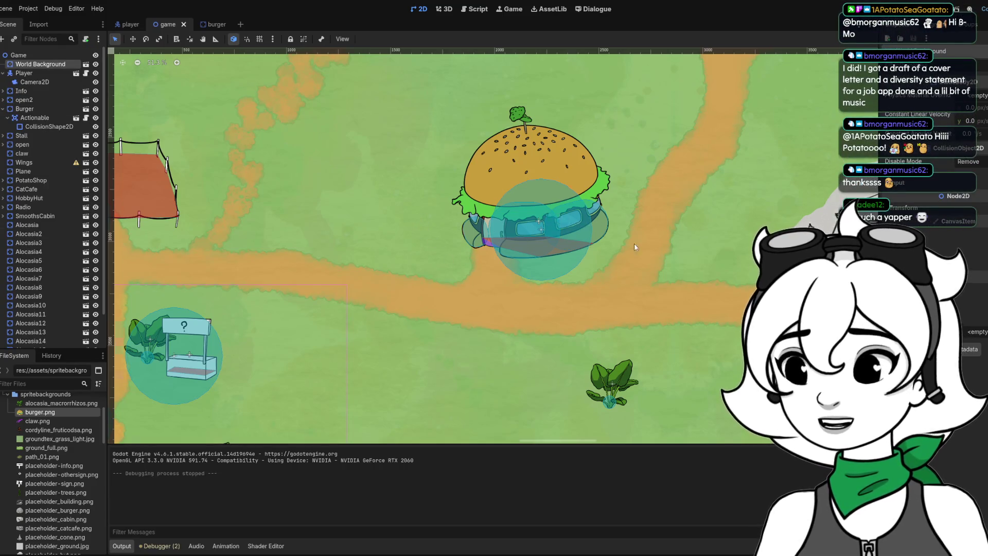
pyautogui.scroll(-3, 631, 242)
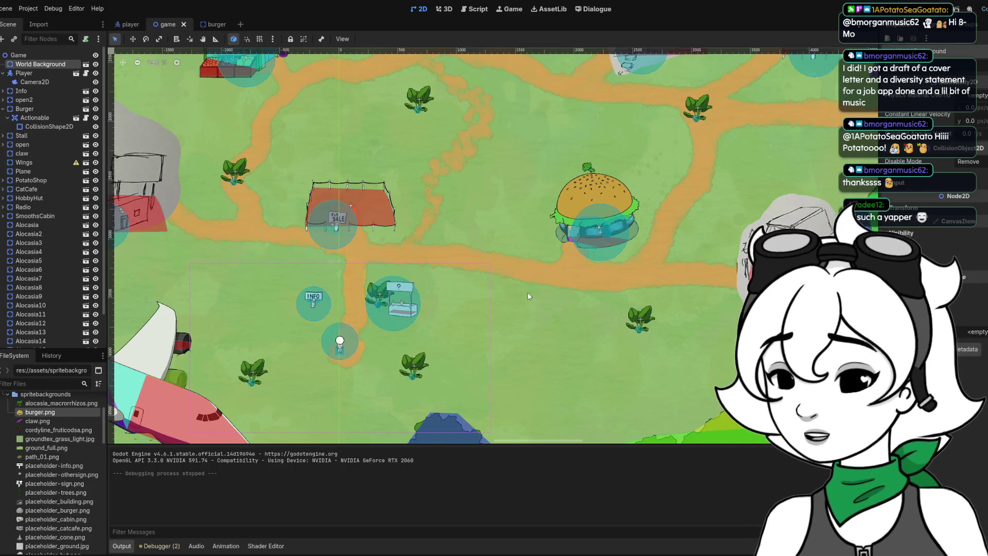
pyautogui.scroll(-2, 525, 291)
pyautogui.scroll(3, 624, 225)
pyautogui.scroll(2, 615, 247)
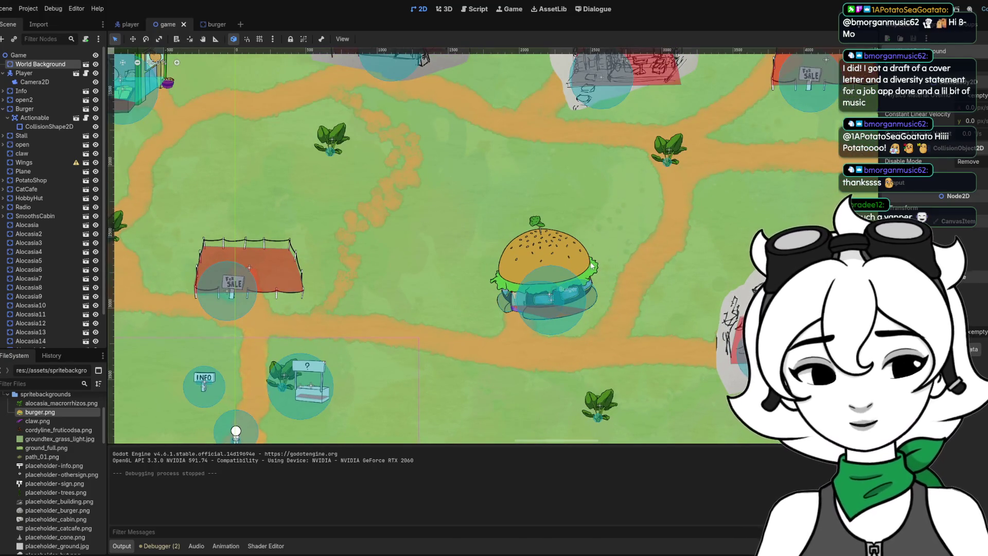
pyautogui.scroll(-2, 511, 217)
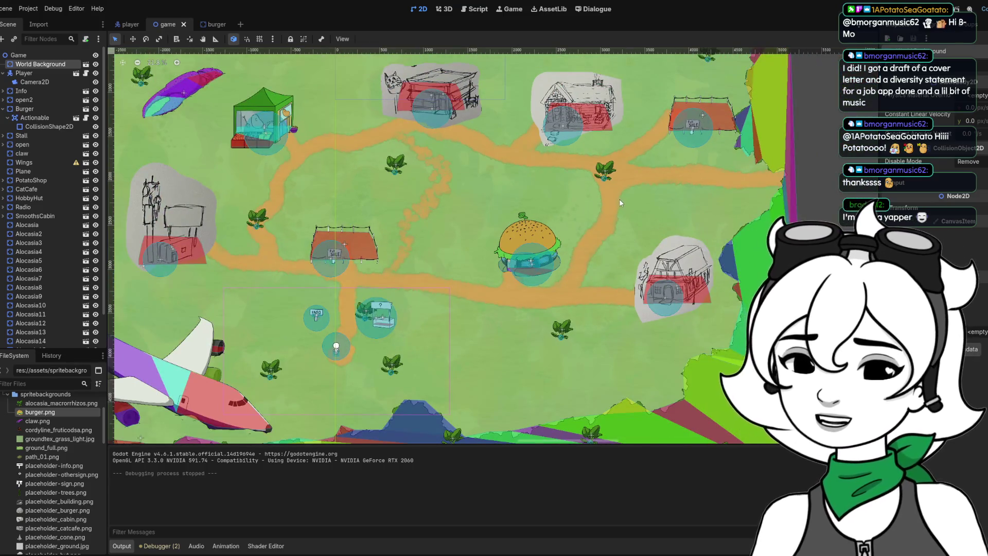
# Close the burger scene tab and switch over to Clip Studio Paint.
pyautogui.click(211, 24)
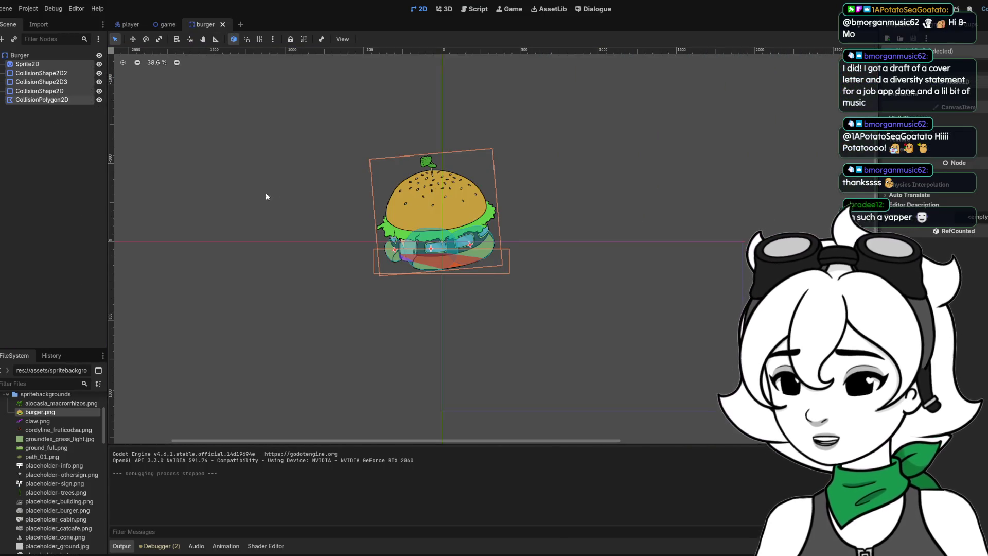
pyautogui.click(223, 24)
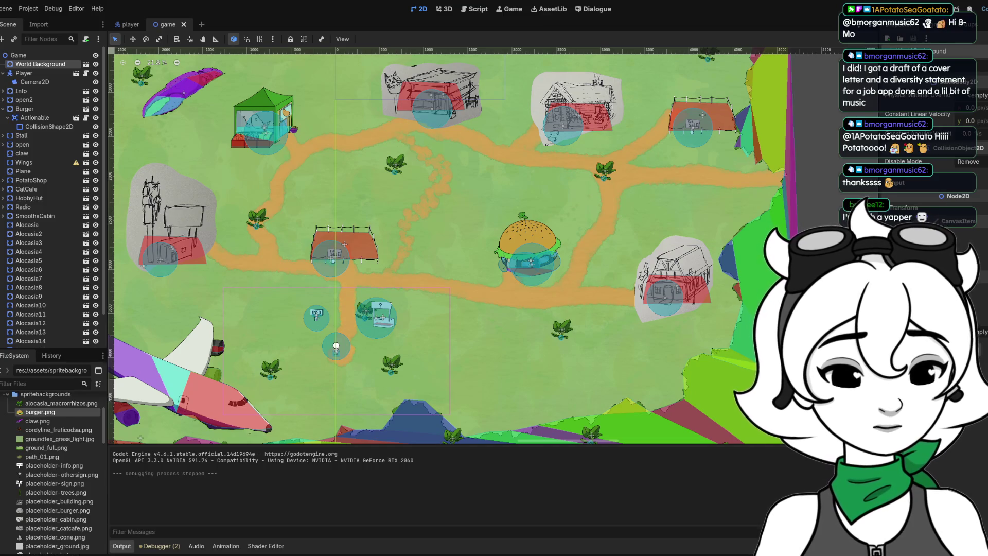
pyautogui.hotkey('alt', 'Tab')
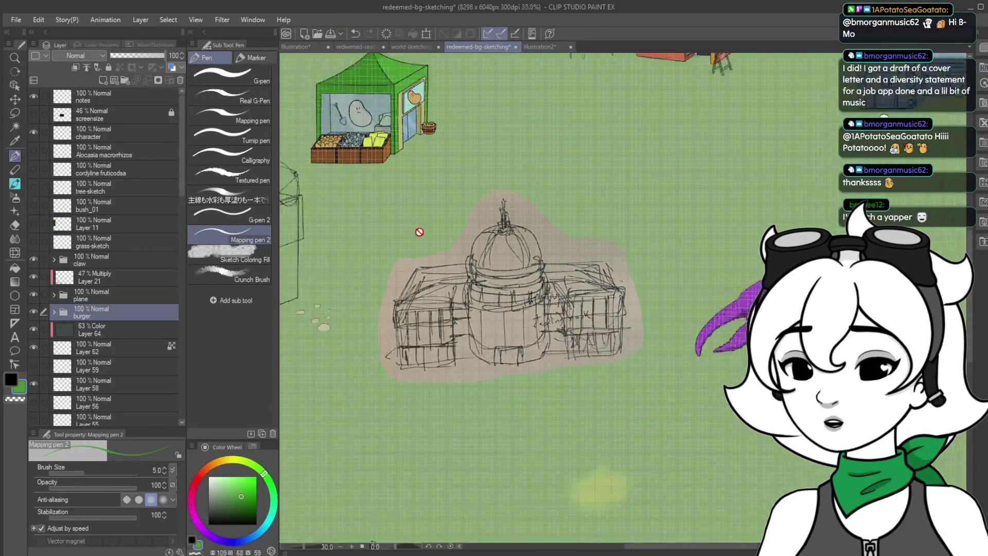
# With the layer-move tool (K), select the hobby hut layer folder and collapse it.
pyautogui.scroll(-3, 427, 231)
pyautogui.scroll(4, 643, 293)
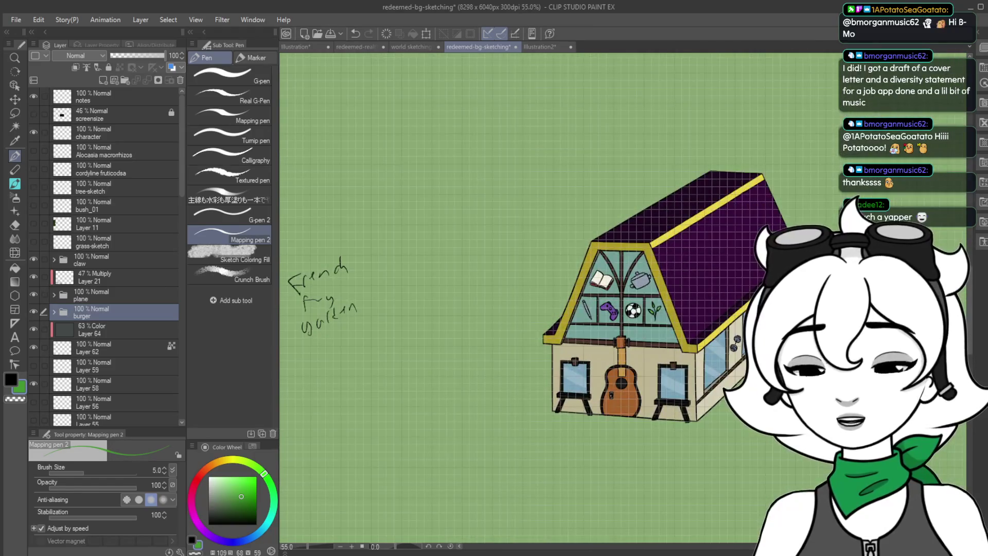
pyautogui.press('k')
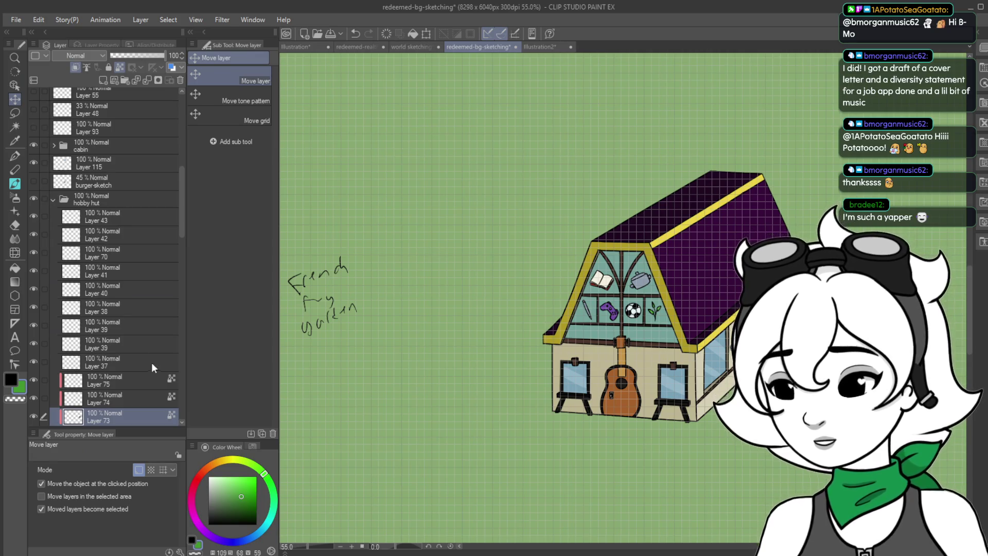
pyautogui.click(42, 200)
pyautogui.click(54, 201)
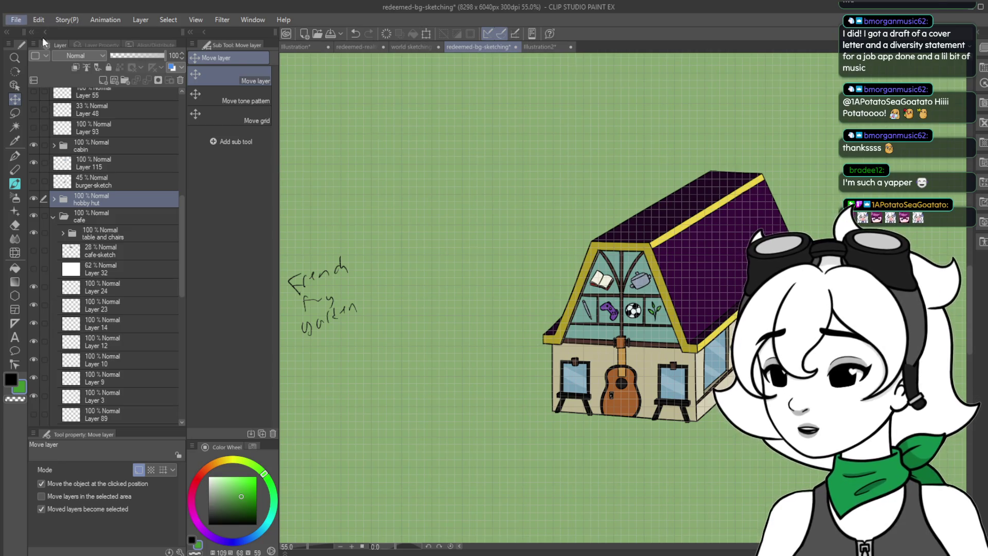
pyautogui.scroll(-2, 412, 207)
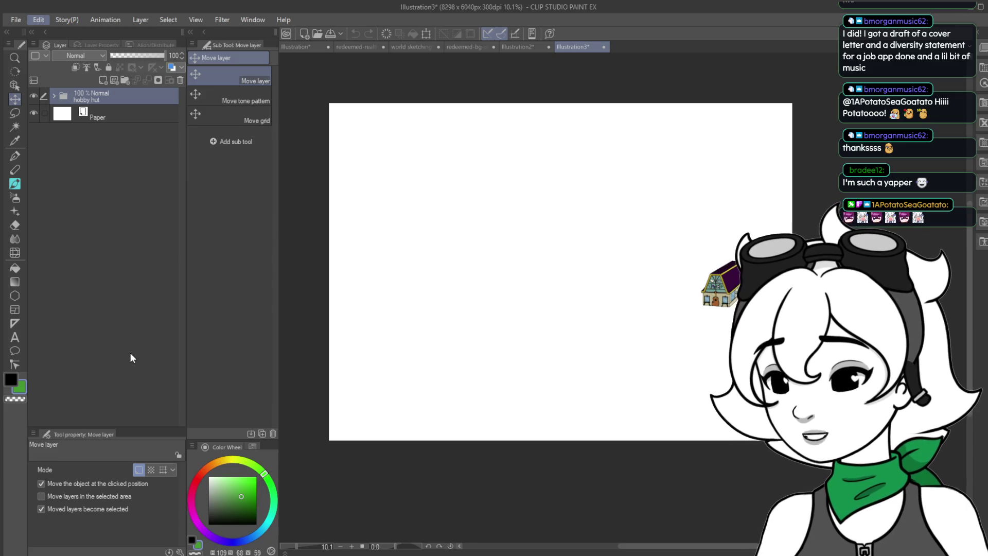
# Make a first rough canvas crop toward the hobby hut, leaving the artwork untransformed.
pyautogui.hotkey('ctrl', 'alt', 'c')
pyautogui.moveTo(330, 103); pyautogui.dragTo(691, 256)
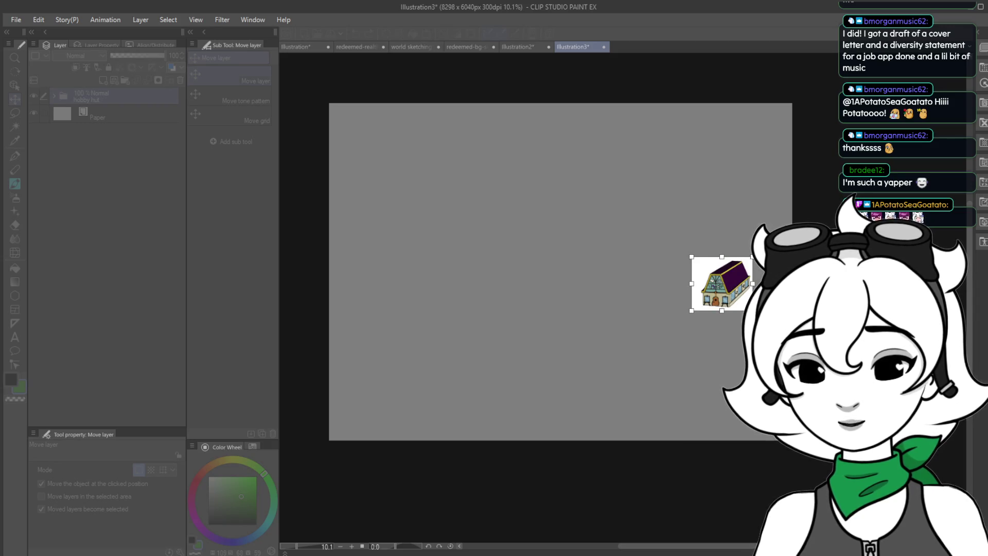
pyautogui.press('Return')
pyautogui.scroll(5, 620, 278)
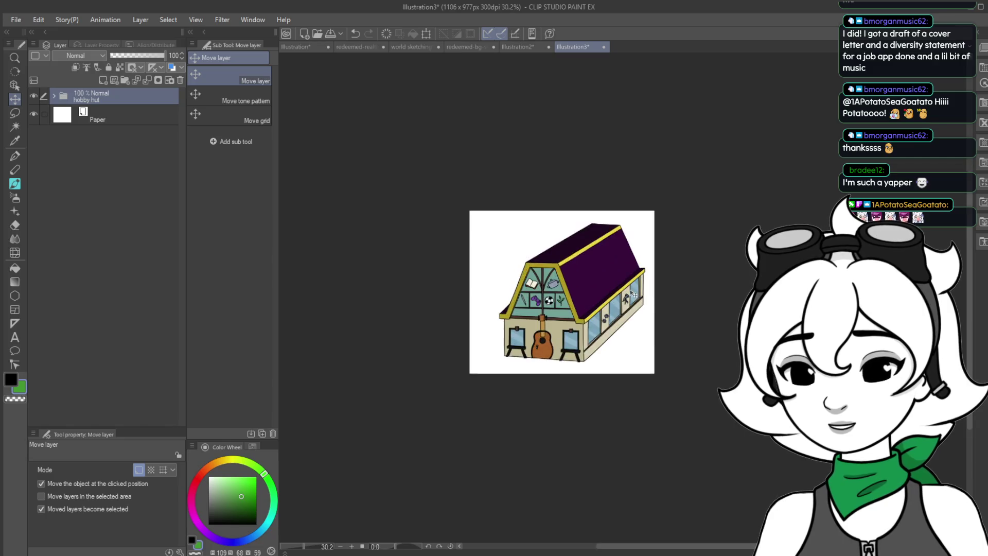
pyautogui.scroll(3, 580, 315)
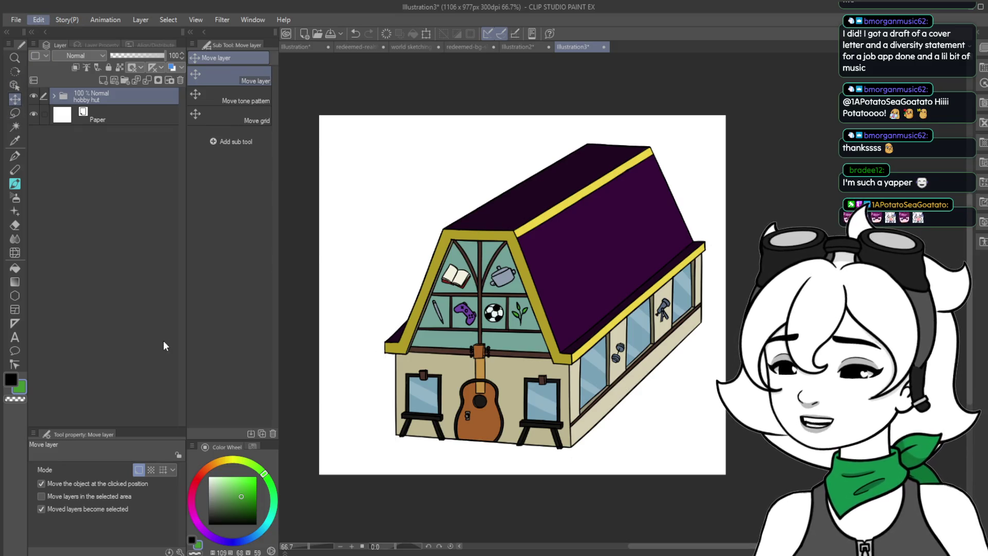
pyautogui.hotkey('ctrl', 't')
pyautogui.scroll(4, 518, 130)
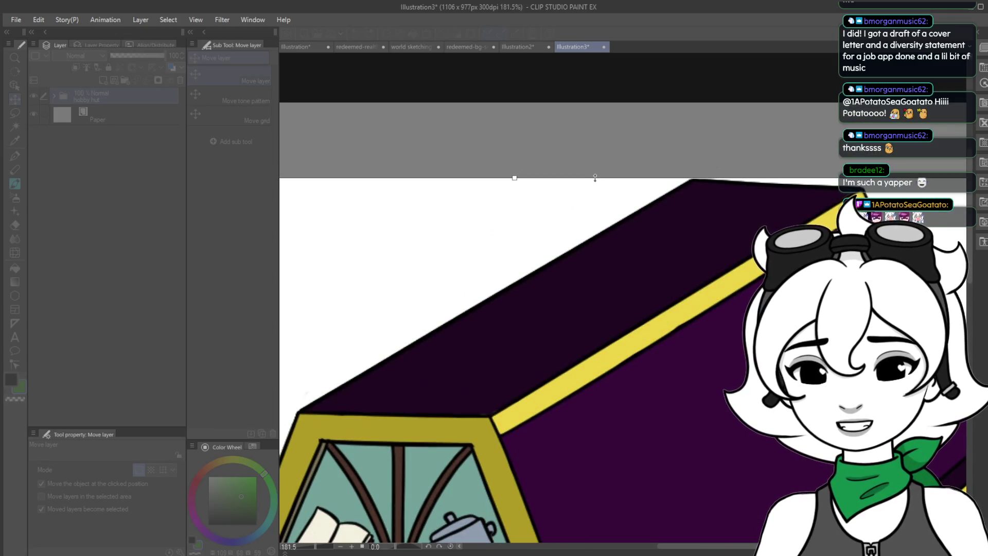
pyautogui.press('Return')
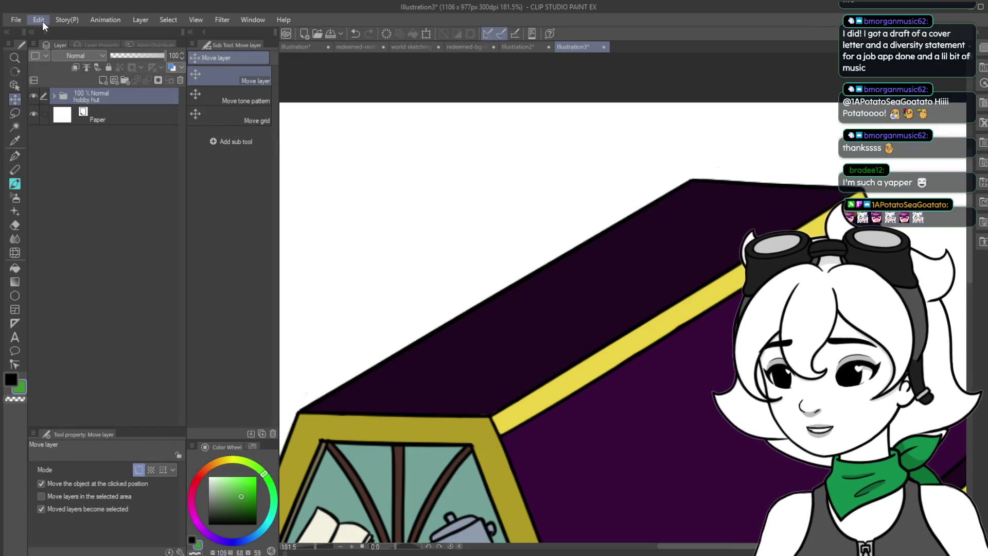
# Pull the canvas top, right, bottom and left edges in to the building and apply the crop.
pyautogui.moveTo(513, 105)
pyautogui.mouseDown()
pyautogui.moveTo(515, 172)
pyautogui.moveTo(597, 177)
pyautogui.mouseUp()
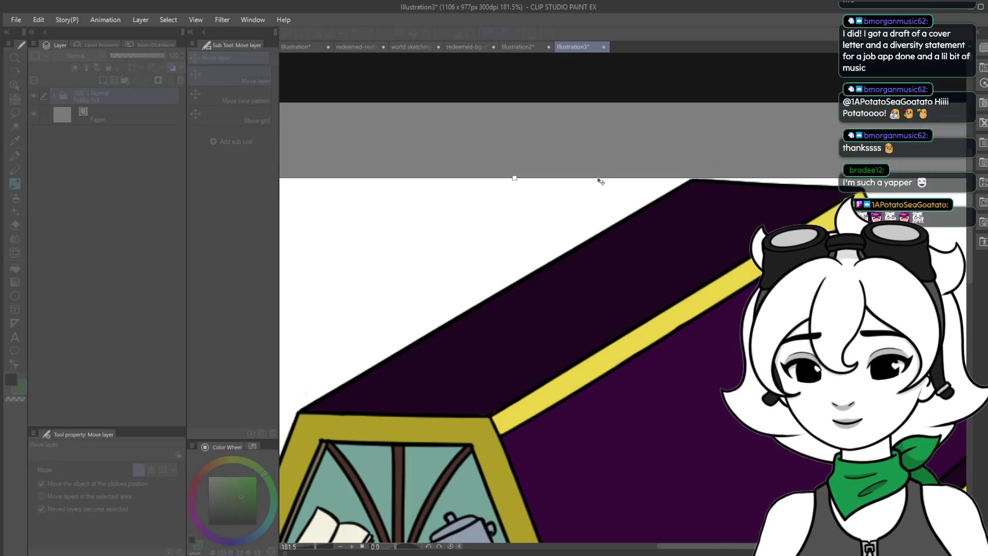
pyautogui.scroll(-3, 601, 181)
pyautogui.scroll(3, 566, 309)
pyautogui.moveTo(741, 335); pyautogui.dragTo(690, 336)
pyautogui.scroll(-3, 690, 335)
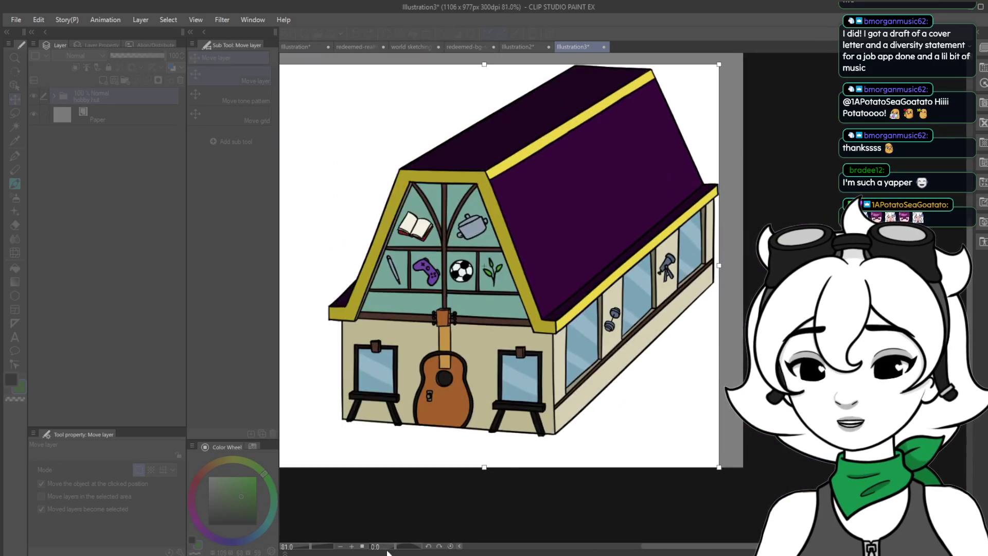
pyautogui.scroll(2, 467, 501)
pyautogui.moveTo(495, 468); pyautogui.dragTo(495, 418)
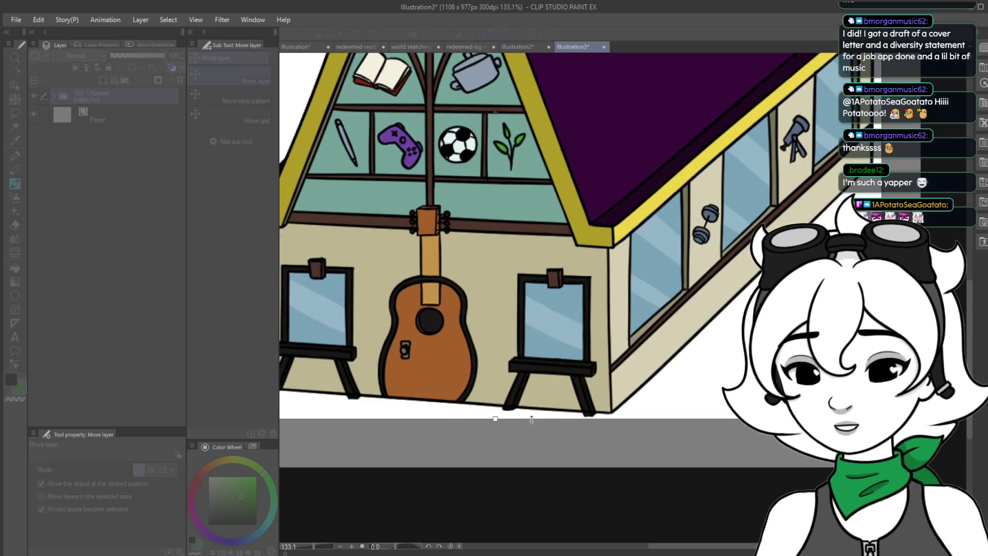
pyautogui.scroll(-3, 532, 419)
pyautogui.scroll(3, 412, 287)
pyautogui.moveTo(418, 273); pyautogui.dragTo(514, 269)
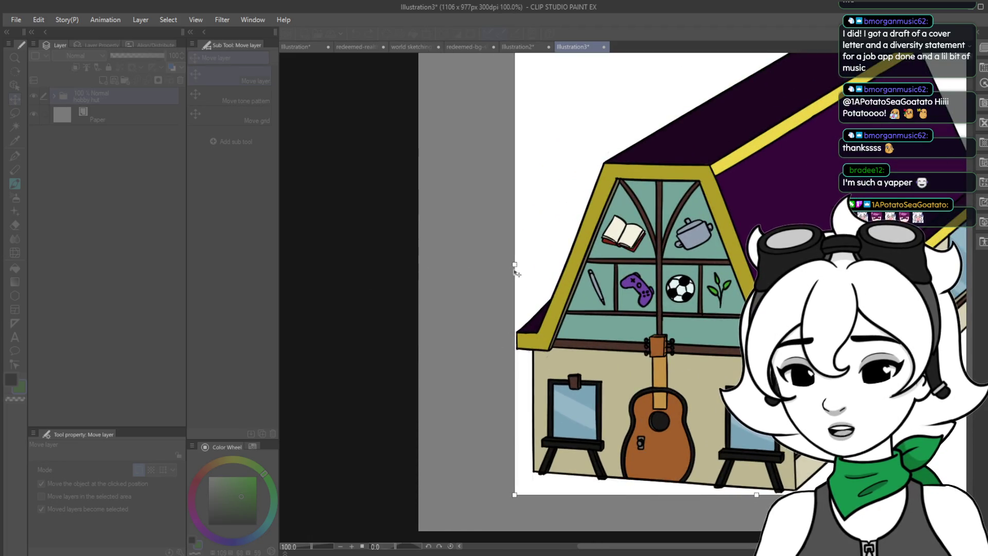
pyautogui.press('Return')
# Hide the white Paper layer so the background is transparent.
pyautogui.scroll(3, 563, 314)
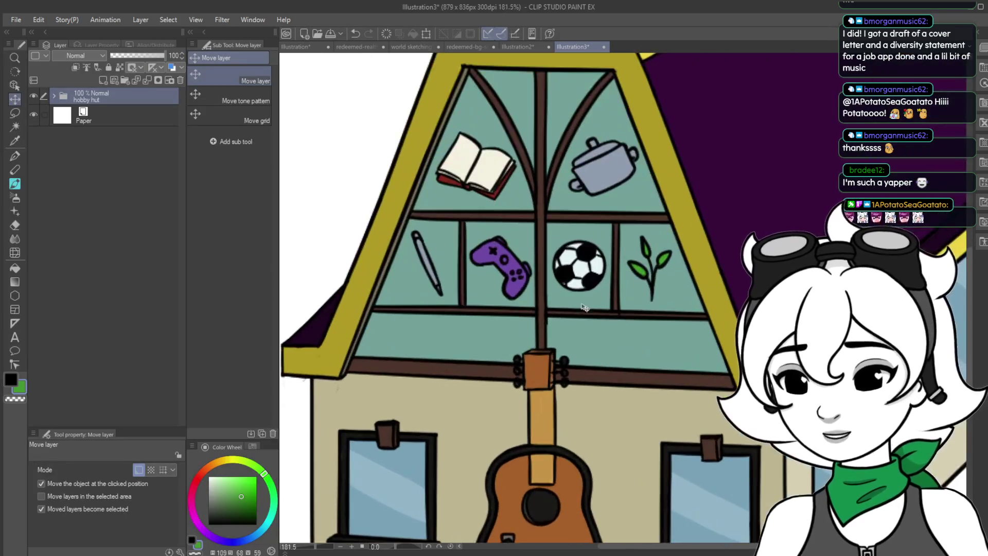
pyautogui.scroll(-3, 563, 313)
pyautogui.scroll(6, 380, 337)
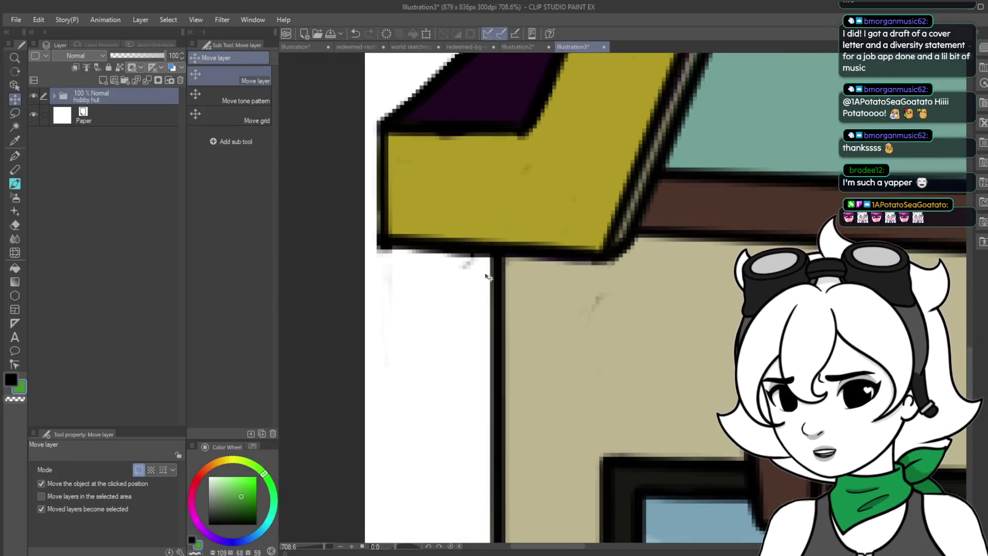
pyautogui.click(33, 116)
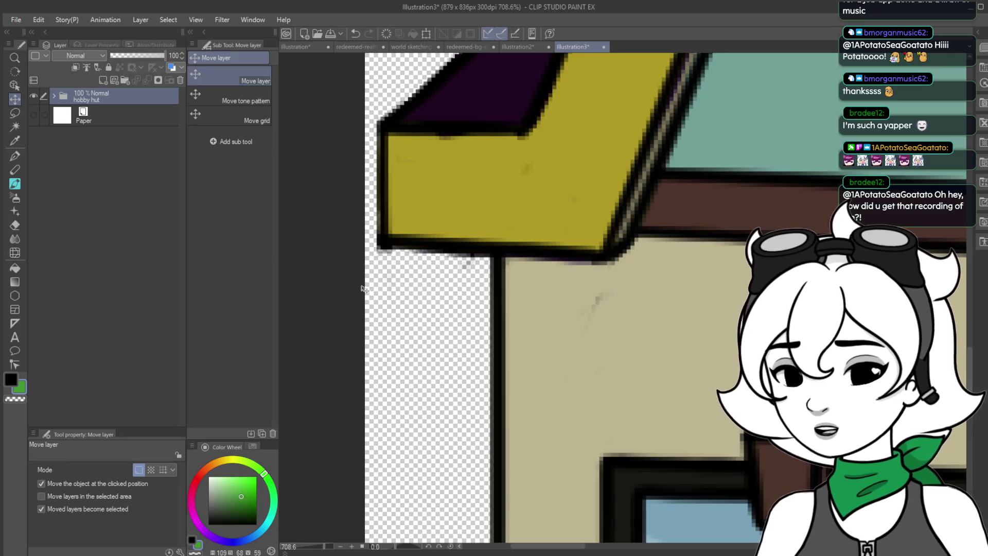
# Lasso the stray marks left of the wall, show the paper again and clear the selection.
pyautogui.scroll(-2, 522, 183)
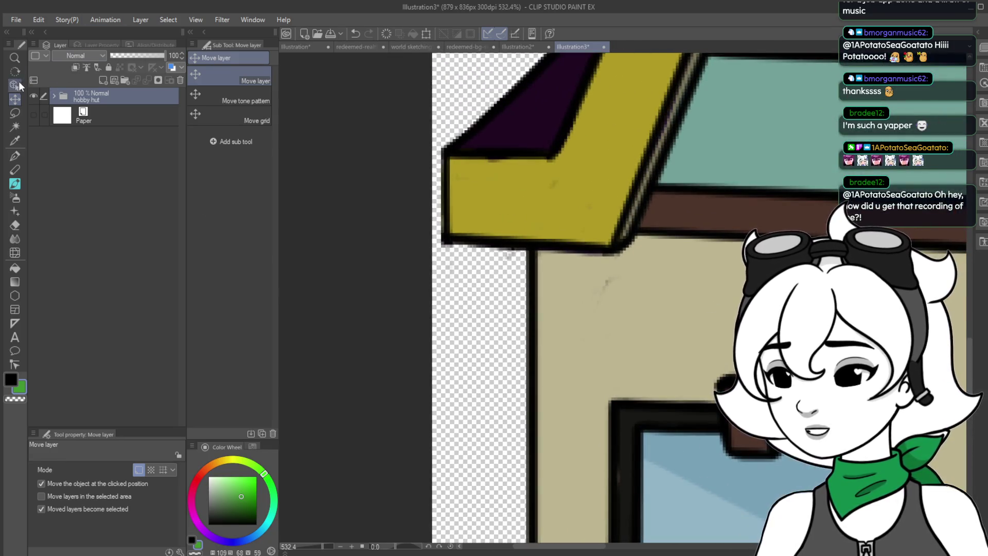
pyautogui.click(15, 112)
pyautogui.moveTo(425, 252)
pyautogui.mouseDown()
pyautogui.moveTo(486, 246)
pyautogui.moveTo(517, 256)
pyautogui.moveTo(478, 443)
pyautogui.moveTo(448, 465)
pyautogui.mouseUp()
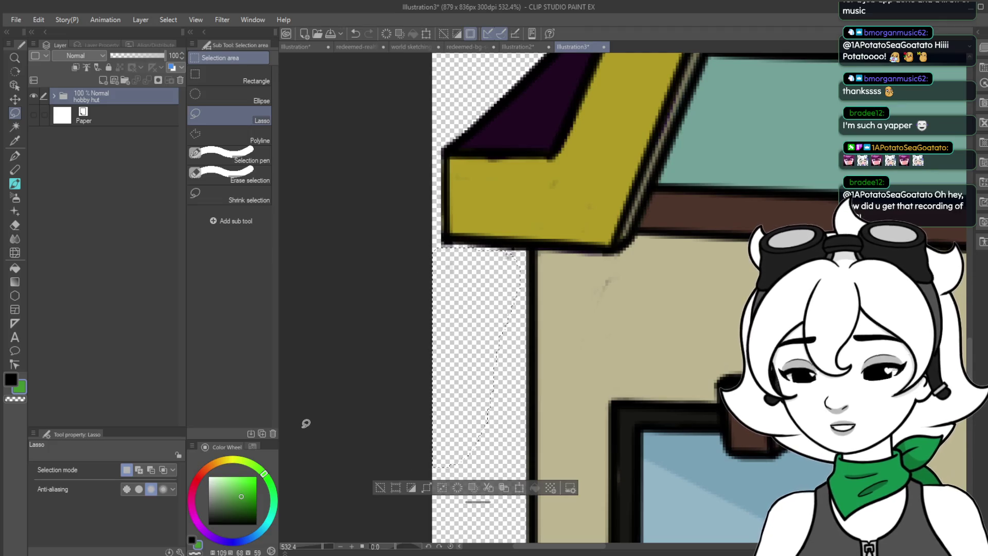
pyautogui.click(33, 116)
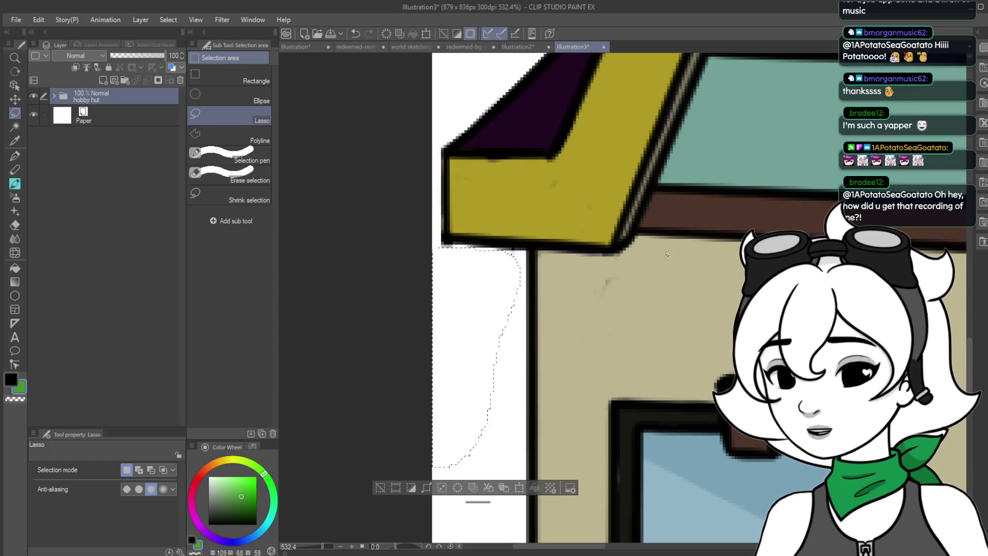
pyautogui.hotkey('ctrl', 'd')
pyautogui.scroll(-3, 489, 227)
pyautogui.scroll(-2, 489, 227)
pyautogui.scroll(6, 535, 215)
# Lasso a small mark under the eave, then enclose the stray mark below the easel leg.
pyautogui.moveTo(535, 215)
pyautogui.mouseDown()
pyautogui.moveTo(546, 230)
pyautogui.moveTo(514, 229)
pyautogui.mouseUp()
pyautogui.scroll(-5, 621, 331)
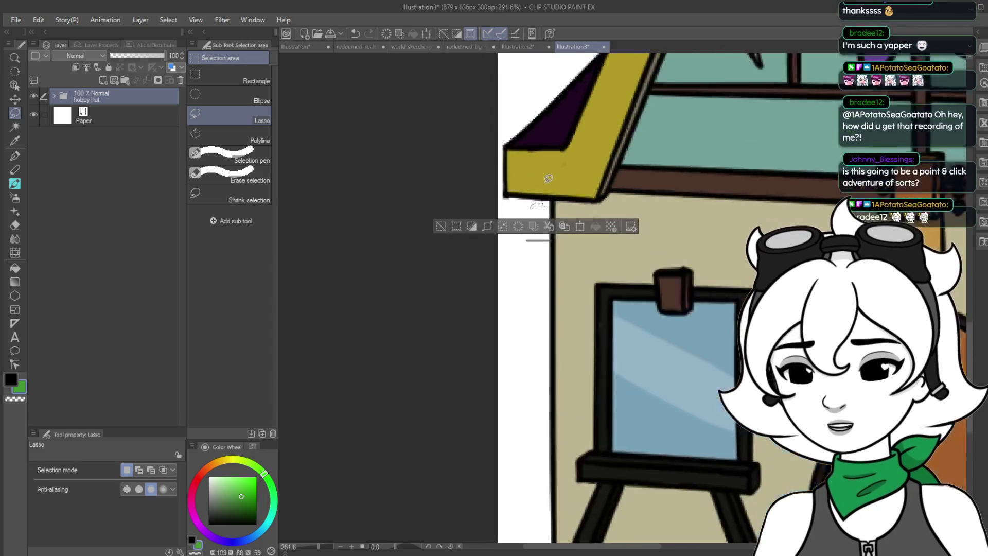
pyautogui.scroll(3, 638, 463)
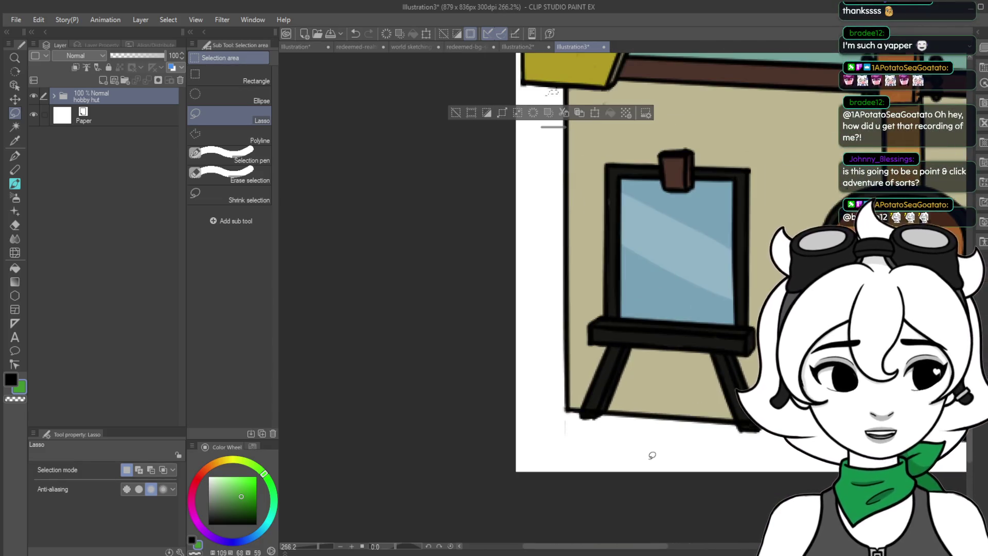
pyautogui.scroll(1, 646, 508)
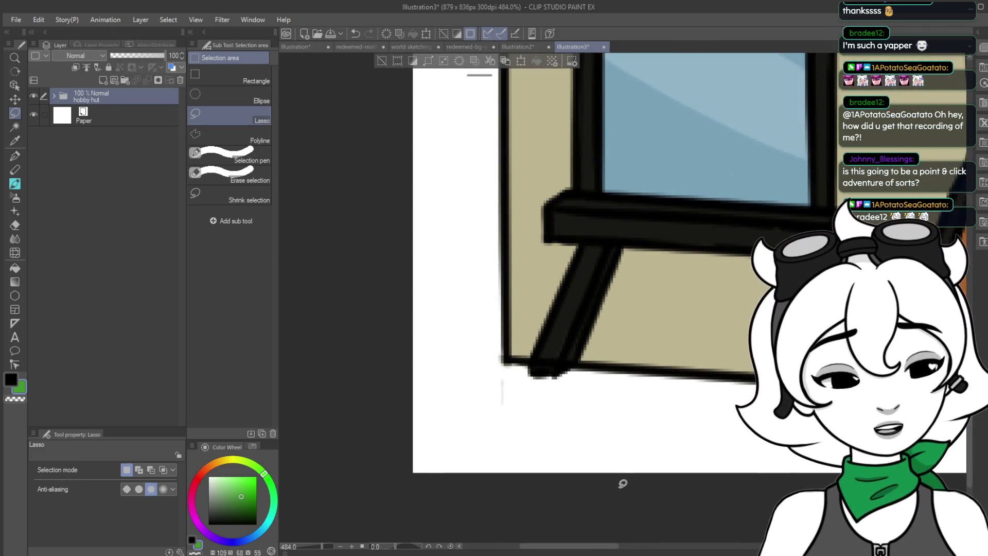
pyautogui.scroll(2, 622, 486)
pyautogui.moveTo(462, 417)
pyautogui.mouseDown()
pyautogui.moveTo(441, 336)
pyautogui.moveTo(463, 428)
pyautogui.moveTo(452, 326)
pyautogui.moveTo(397, 365)
pyautogui.mouseUp()
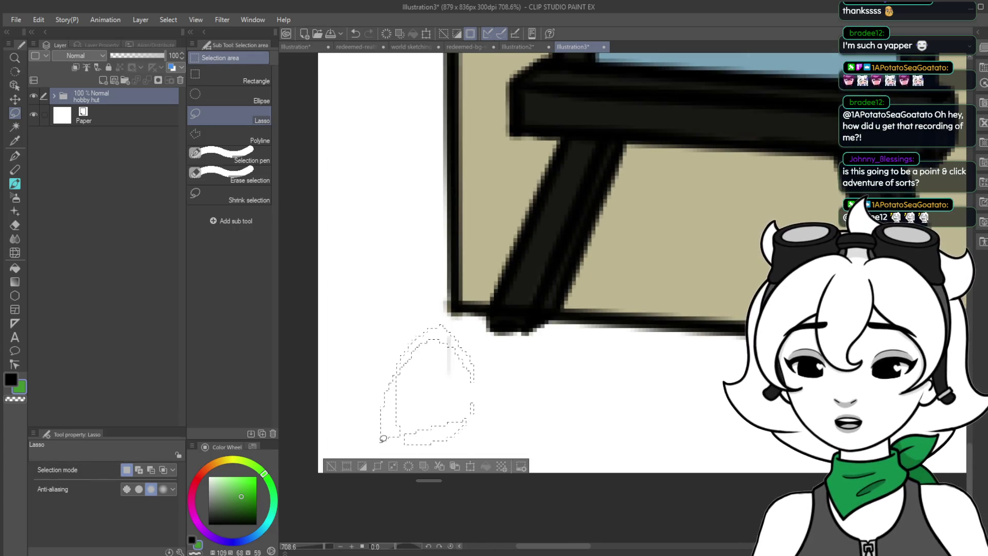
pyautogui.click(449, 397)
pyautogui.moveTo(450, 407)
pyautogui.mouseDown()
pyautogui.moveTo(479, 398)
pyautogui.moveTo(400, 335)
pyautogui.moveTo(412, 432)
pyautogui.mouseUp()
pyautogui.click(565, 382)
pyautogui.scroll(-10, 565, 382)
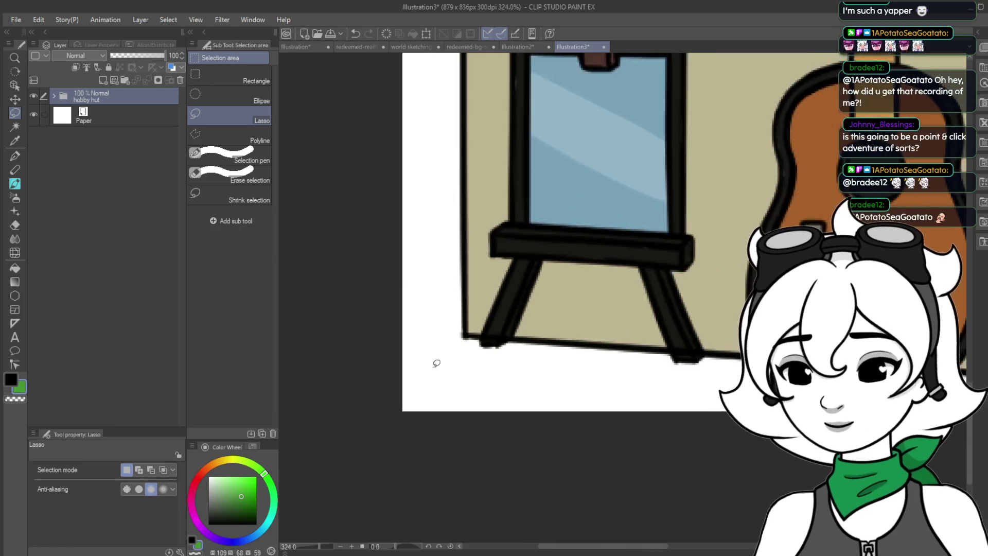
pyautogui.scroll(1, 696, 109)
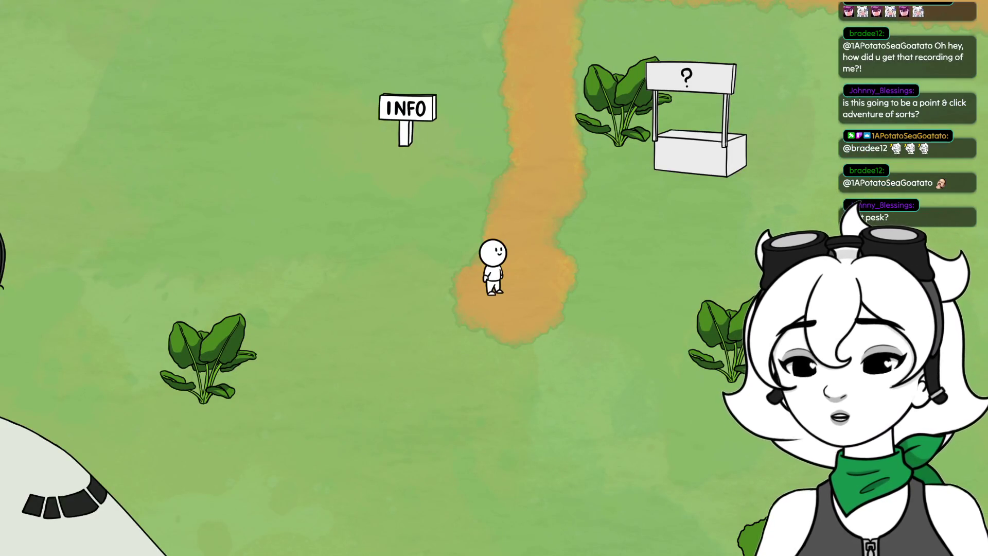
# Walk past the For Sale plot and burger house to the cat cafe door, then dismiss its dialogue.
pyautogui.press('Up')
pyautogui.press('Right')
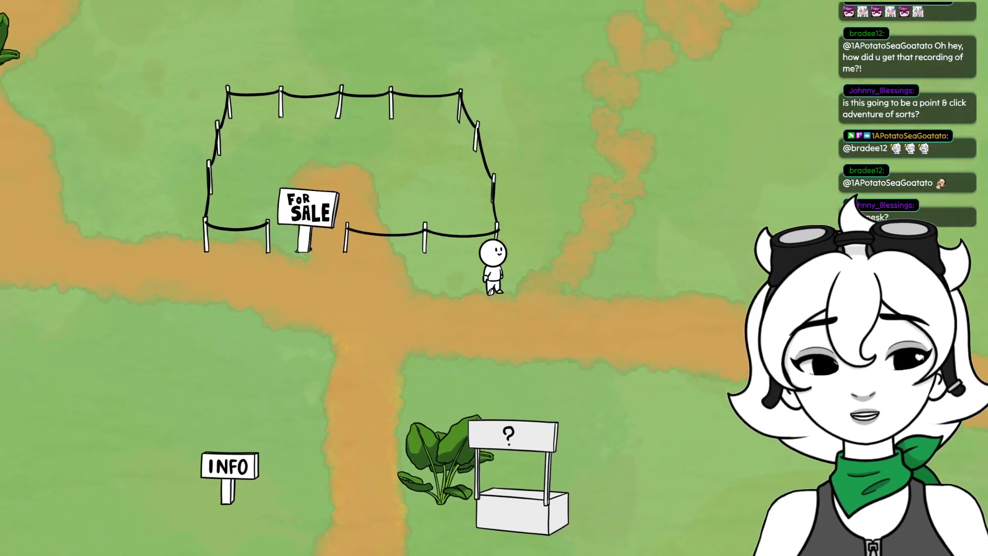
pyautogui.press('Down')
pyautogui.press('Up')
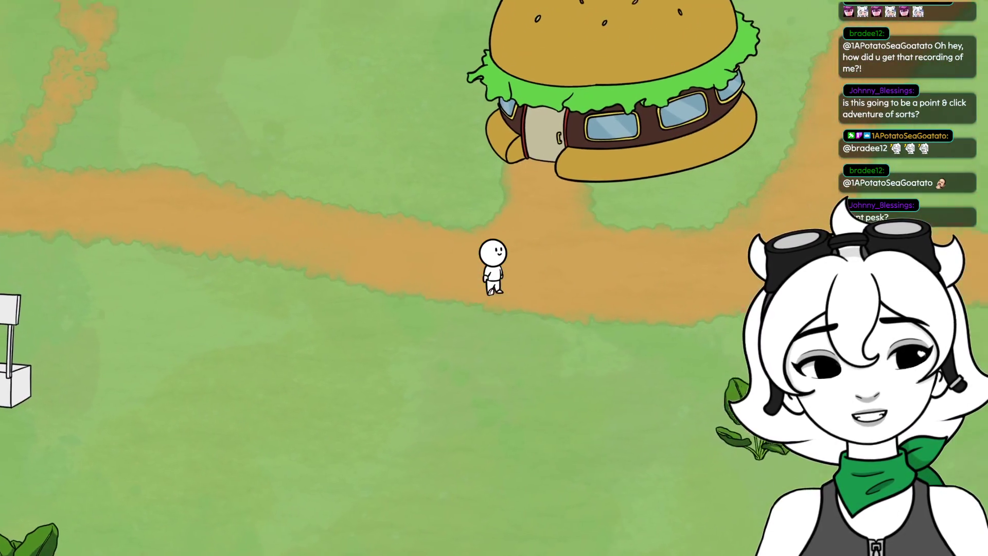
pyautogui.press('Up')
pyautogui.press('Left')
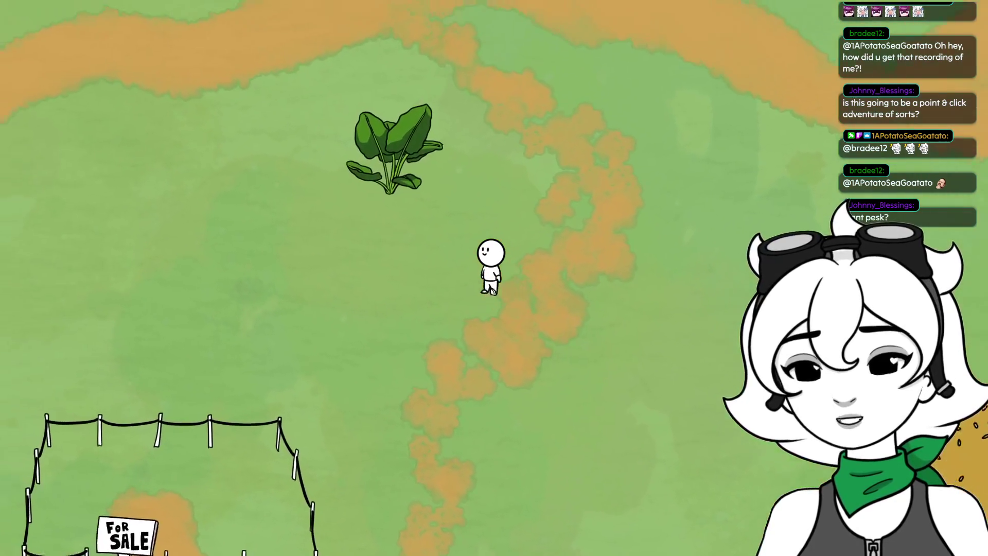
pyautogui.press('Up')
pyautogui.press('Right')
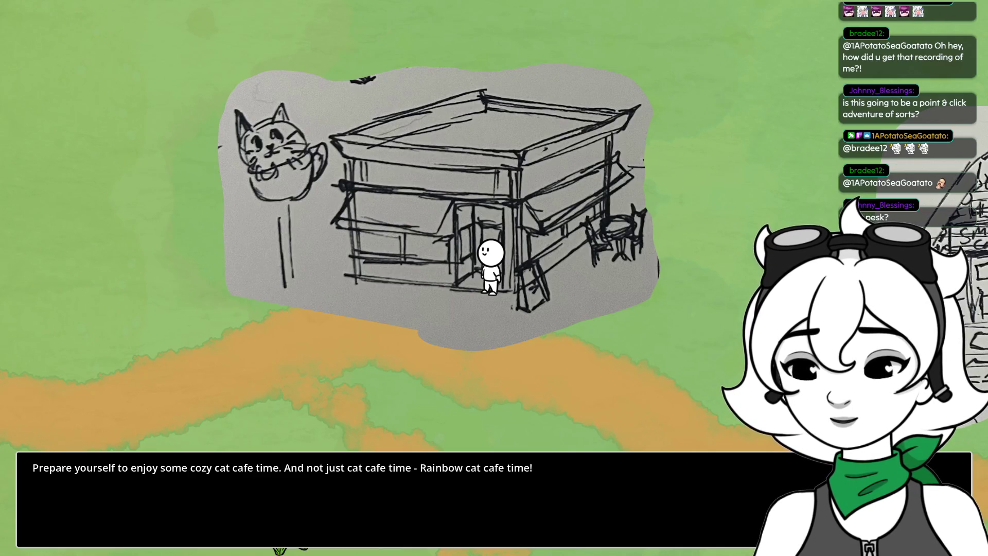
pyautogui.press('Return')
pyautogui.press('Down')
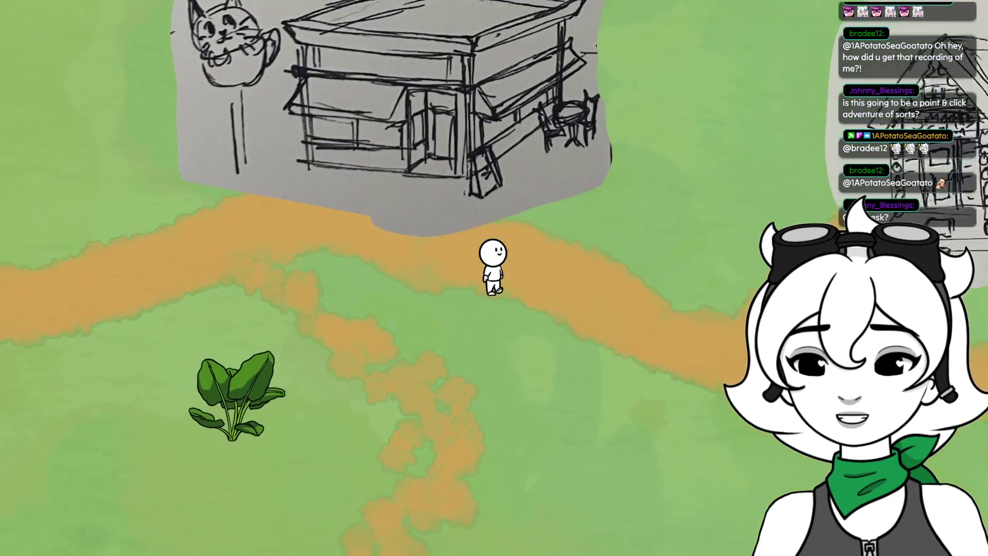
# Walk past the burger house, down to the ? stand and across the For Sale lot.
pyautogui.press('Right')
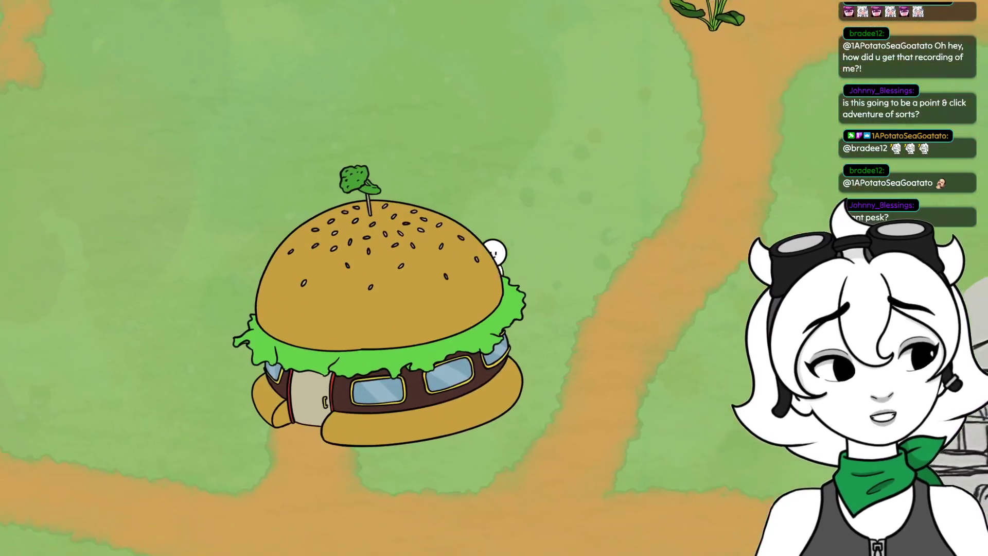
pyautogui.press('Down')
pyautogui.press('Left')
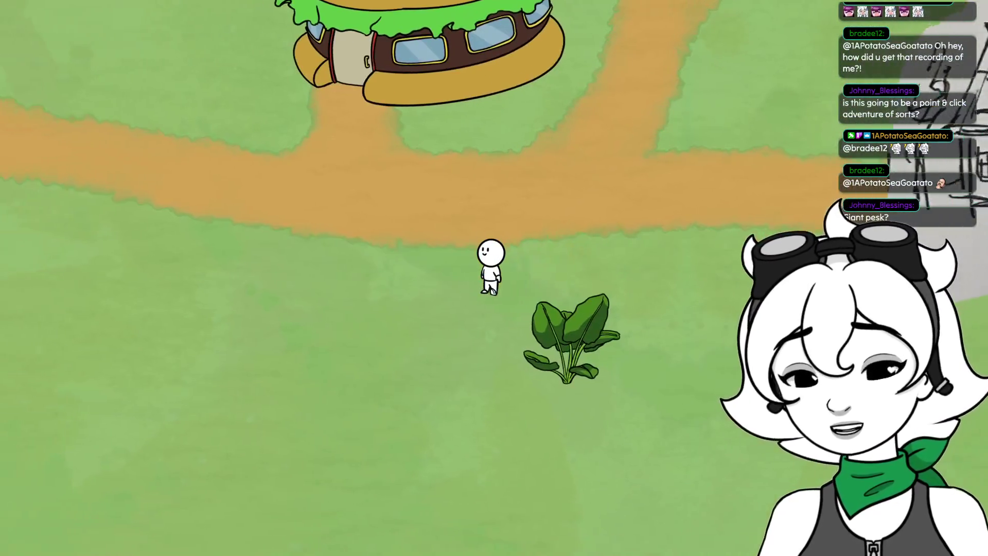
pyautogui.press('Up')
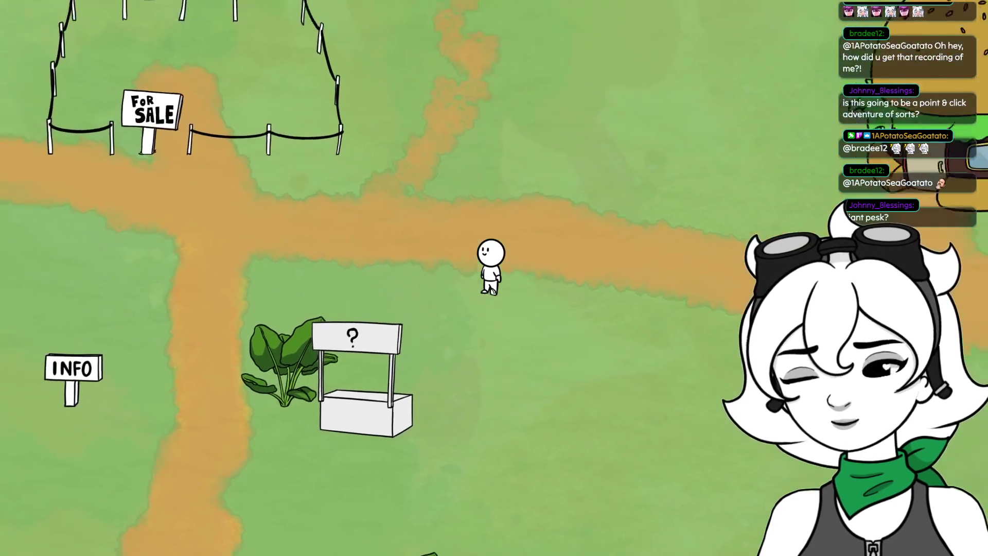
pyautogui.press('Down')
pyautogui.press('Left')
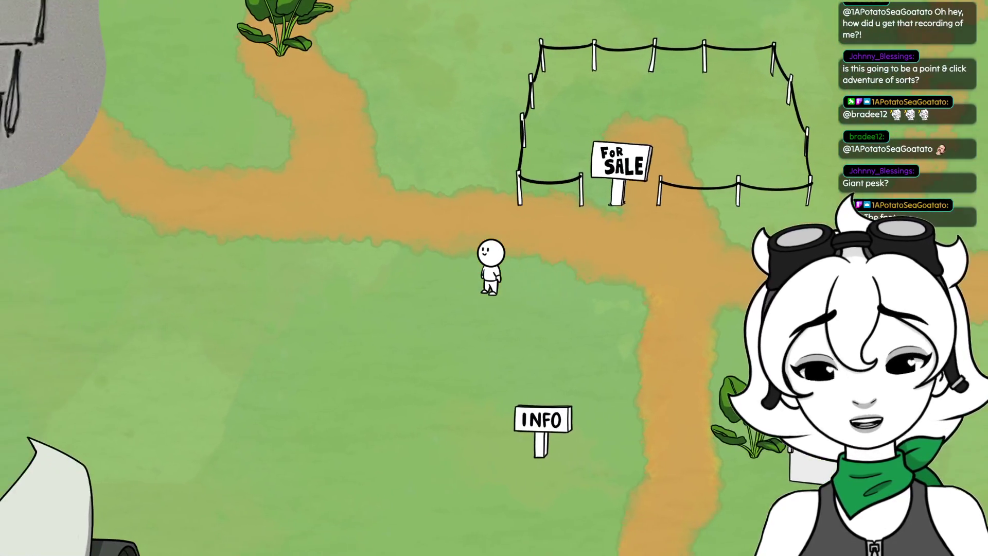
pyautogui.press('Right')
pyautogui.press('Up')
pyautogui.press('Up')
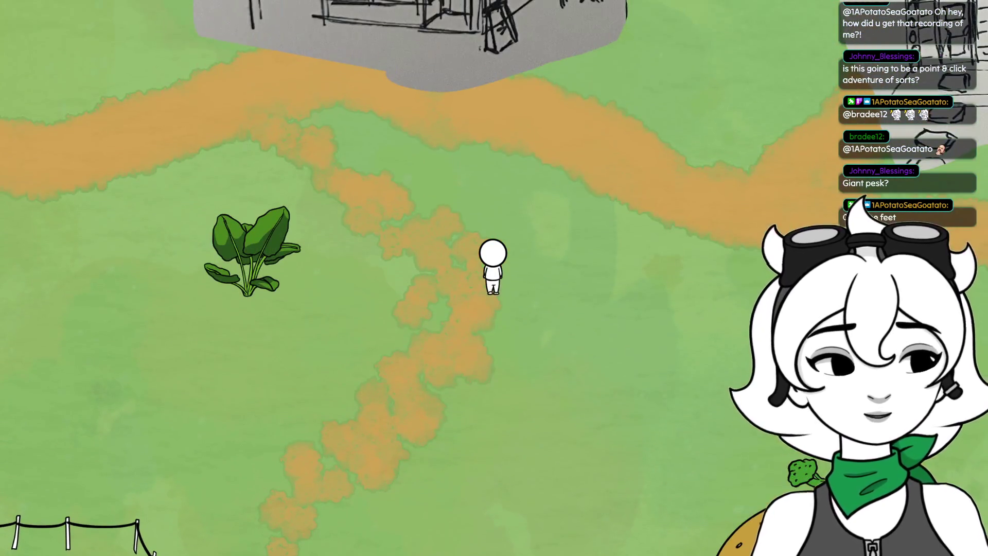
pyautogui.press('Down')
# Walk between the INFO sign and the sketched building, up to the green shop tent.
pyautogui.press('s')
pyautogui.press('a')
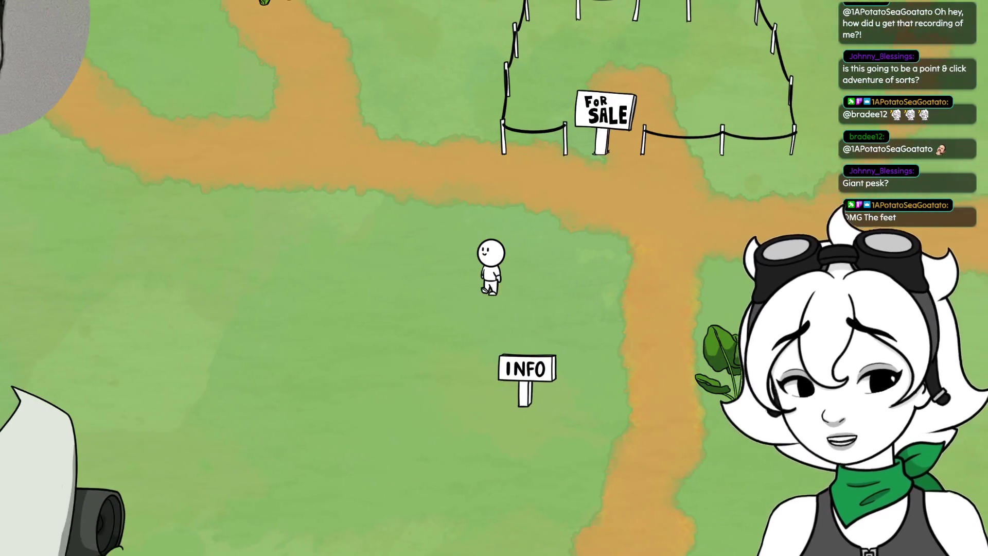
pyautogui.press('w')
pyautogui.press('d')
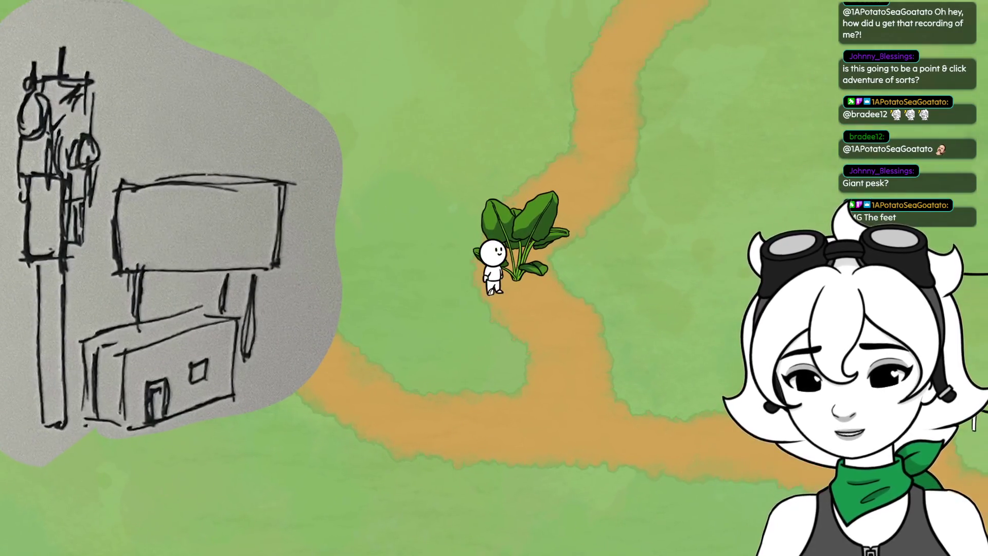
pyautogui.press('s')
pyautogui.press('a')
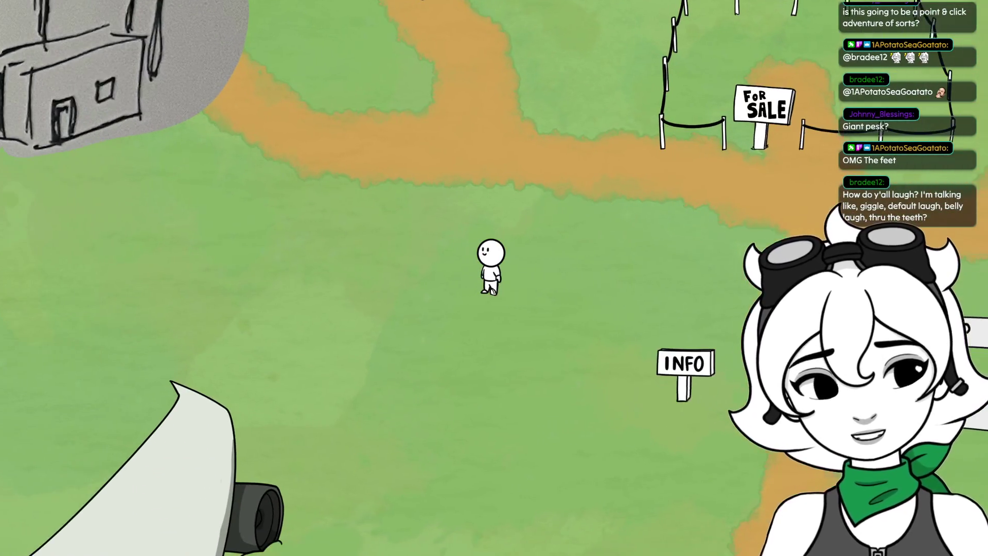
pyautogui.press('w')
pyautogui.press('d')
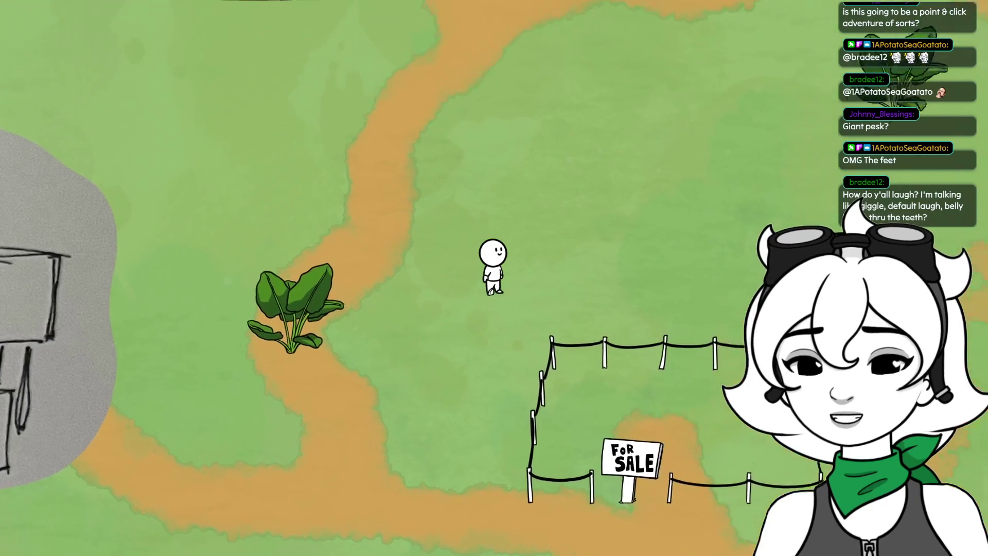
pyautogui.press('a')
pyautogui.press('s')
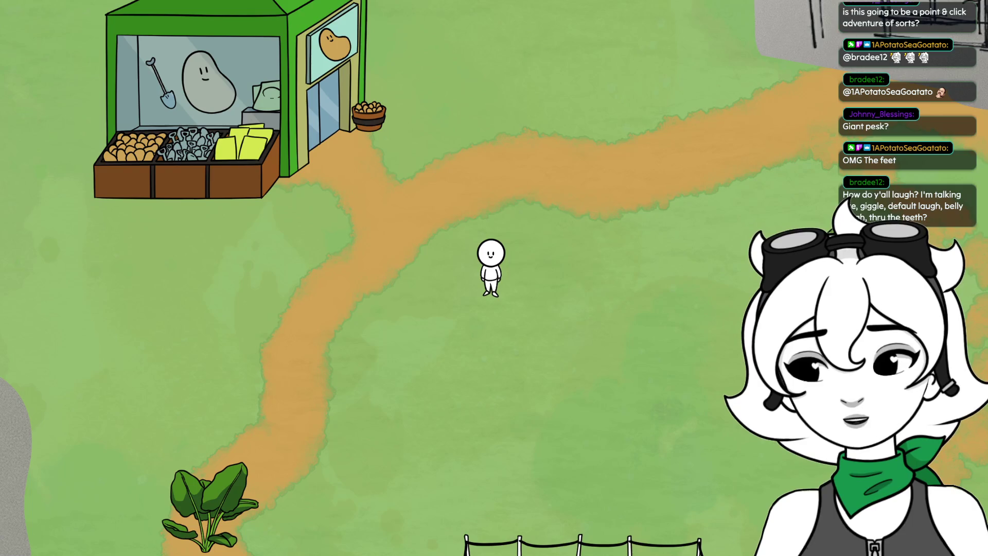
# Walk past the For Sale lot and the ? stand, then around the burger house.
pyautogui.press('d')
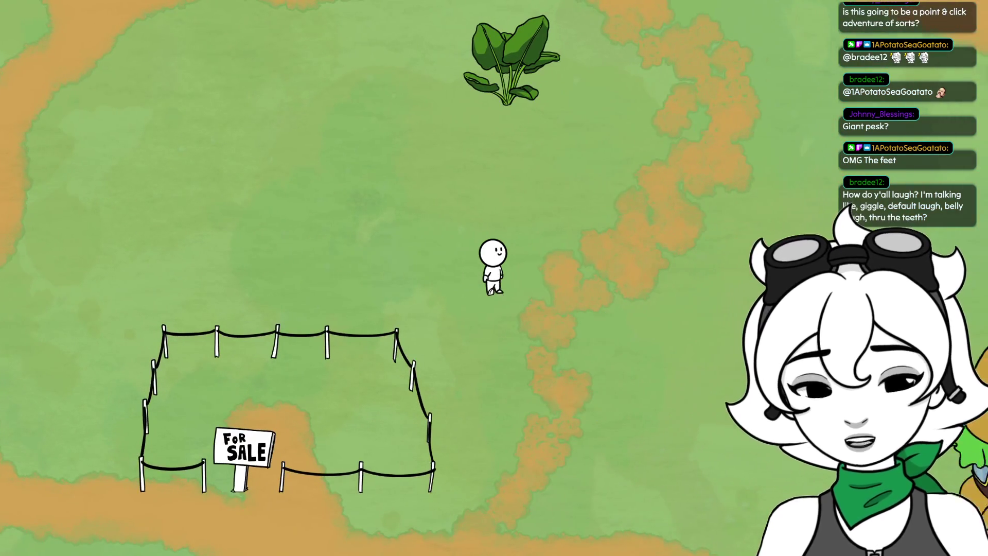
pyautogui.press('s')
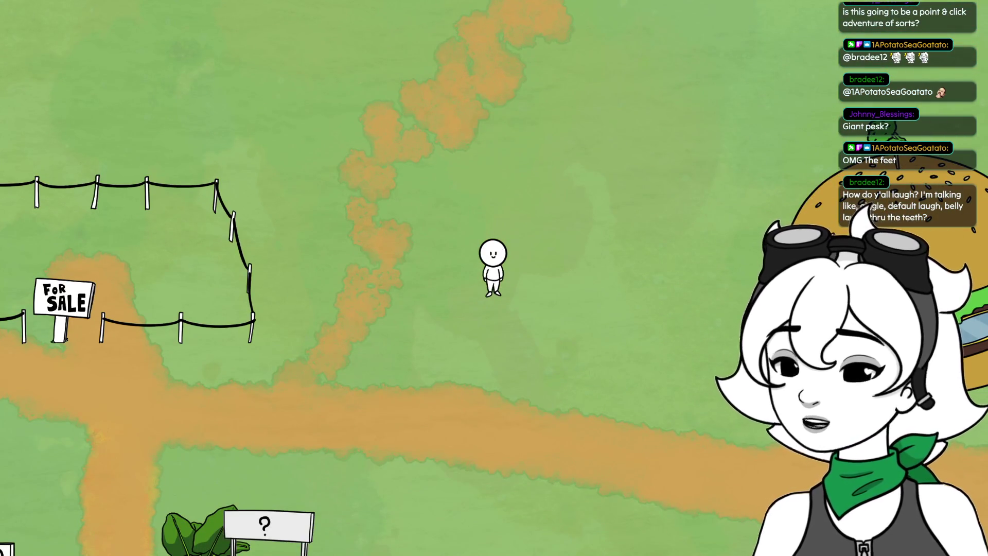
pyautogui.press('d')
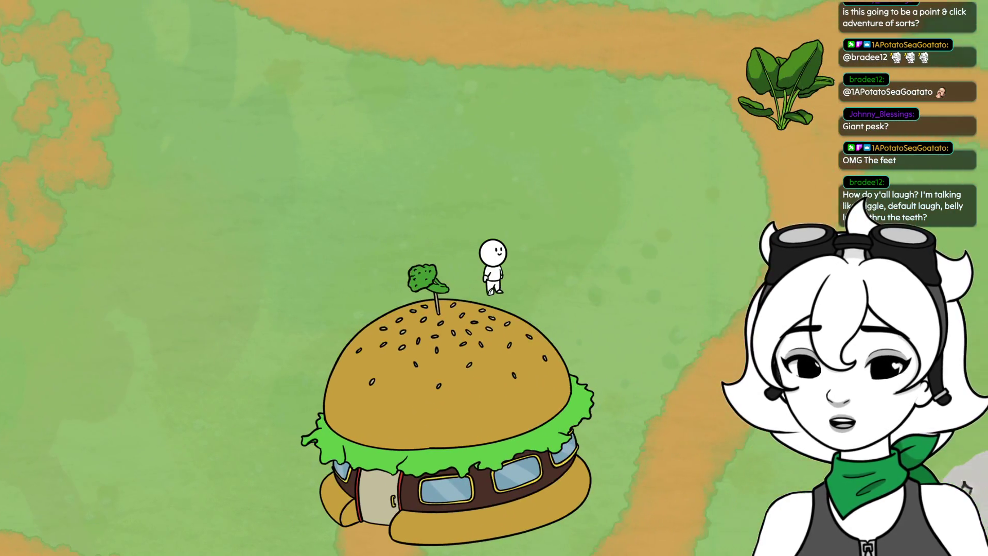
pyautogui.press('d')
pyautogui.press('w')
pyautogui.press('d')
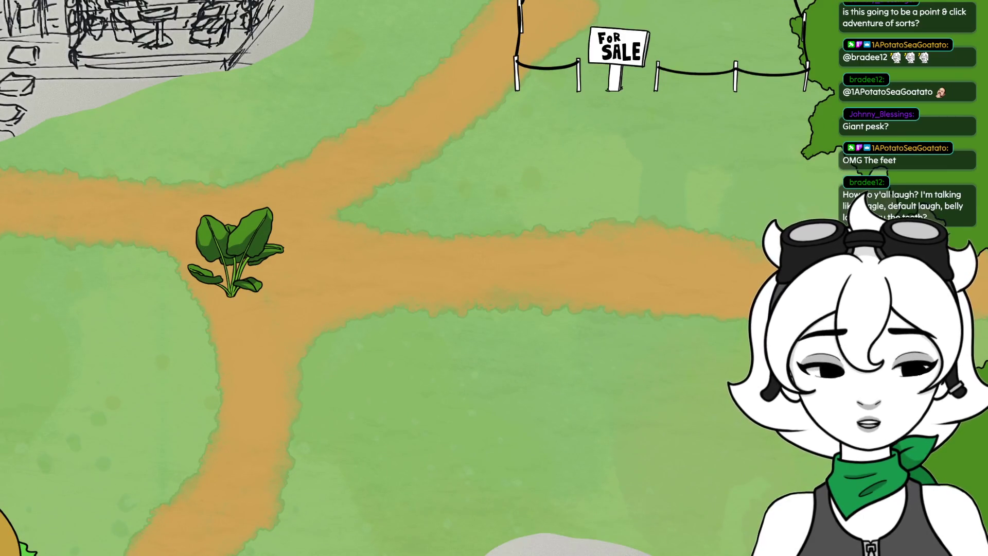
pyautogui.press('s')
pyautogui.press('a')
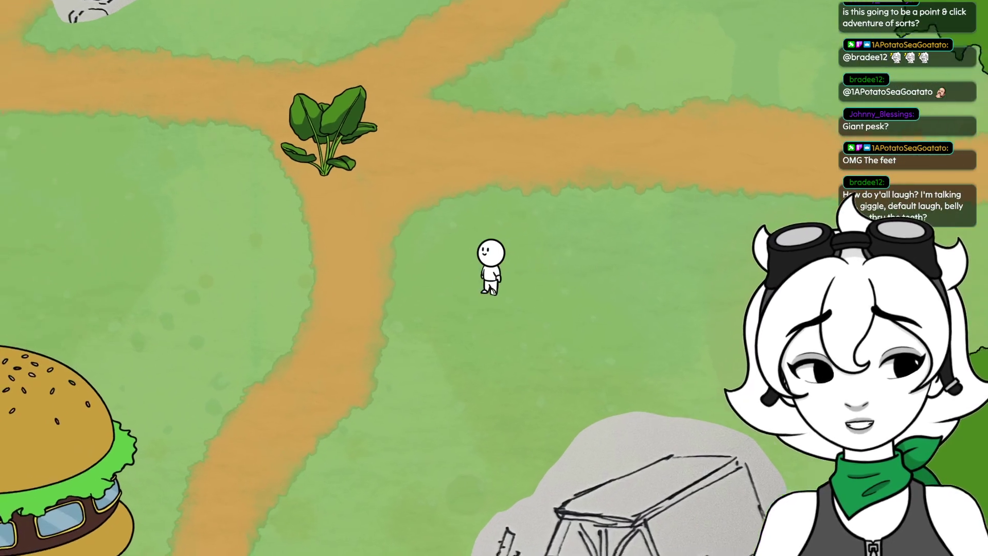
pyautogui.press('s')
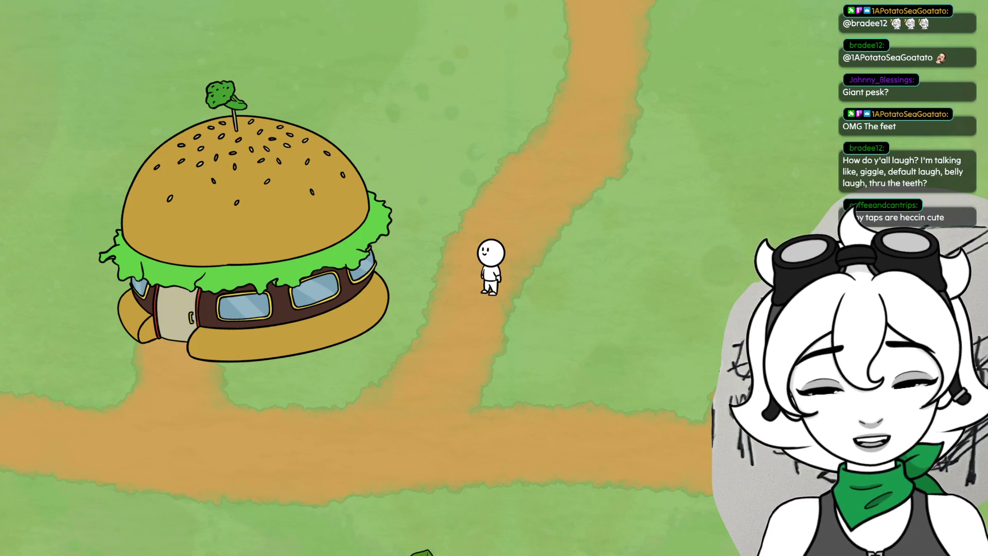
# Walk up-left toward the sketched cabin, then stop the game.
pyautogui.press('w')
pyautogui.press('d')
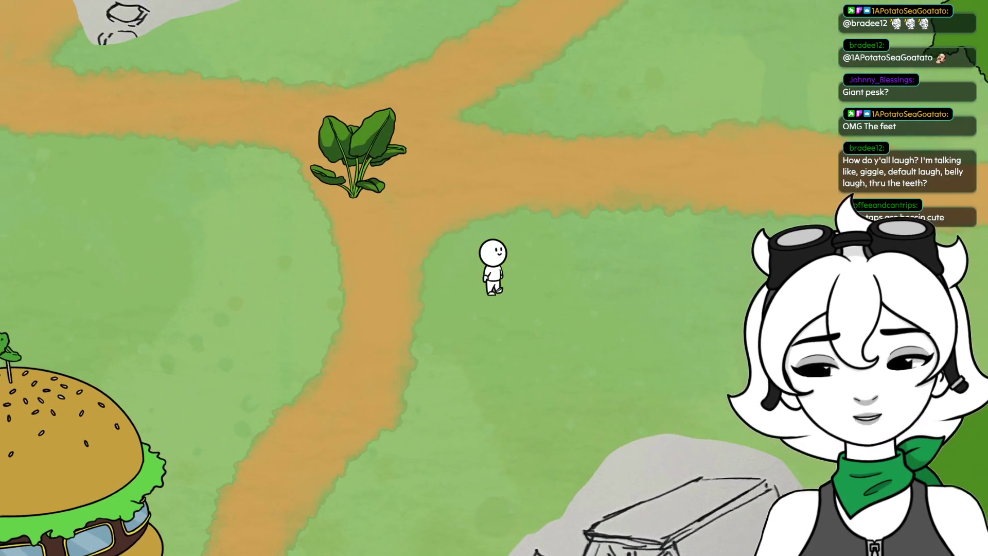
pyautogui.press('w')
pyautogui.press('a')
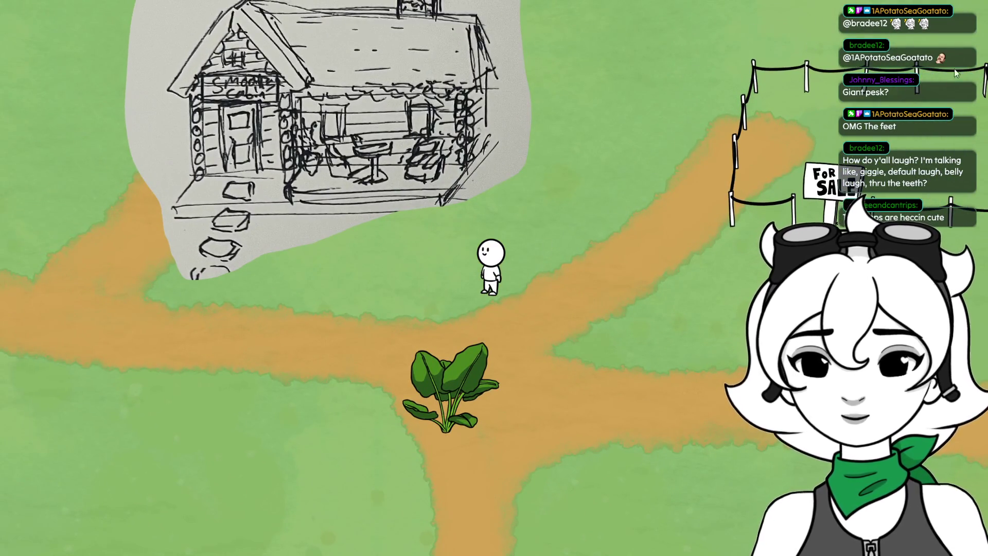
pyautogui.press('F8')
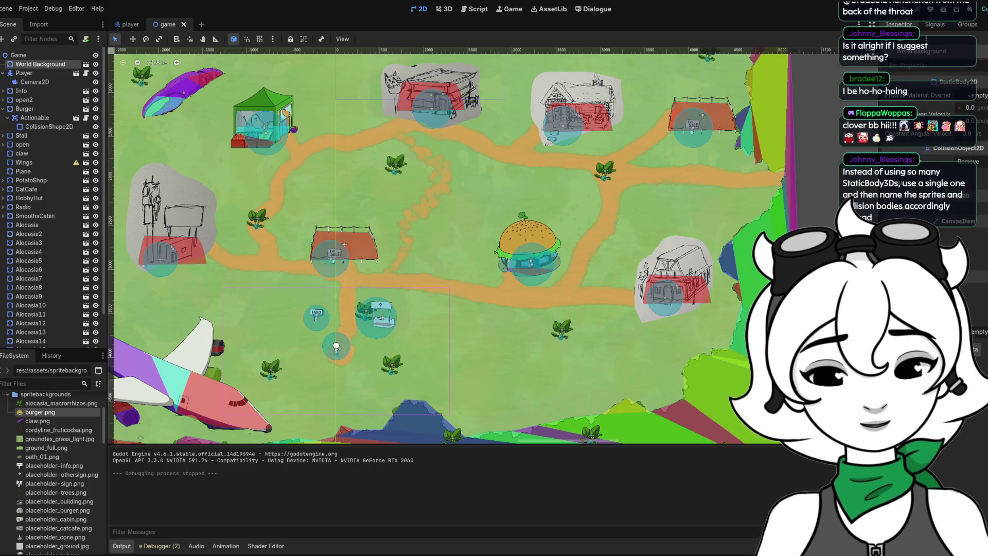
# Switch from Godot back to the cropped hobby hut drawing in Clip Studio Paint.
pyautogui.hotkey('alt', 'Tab')
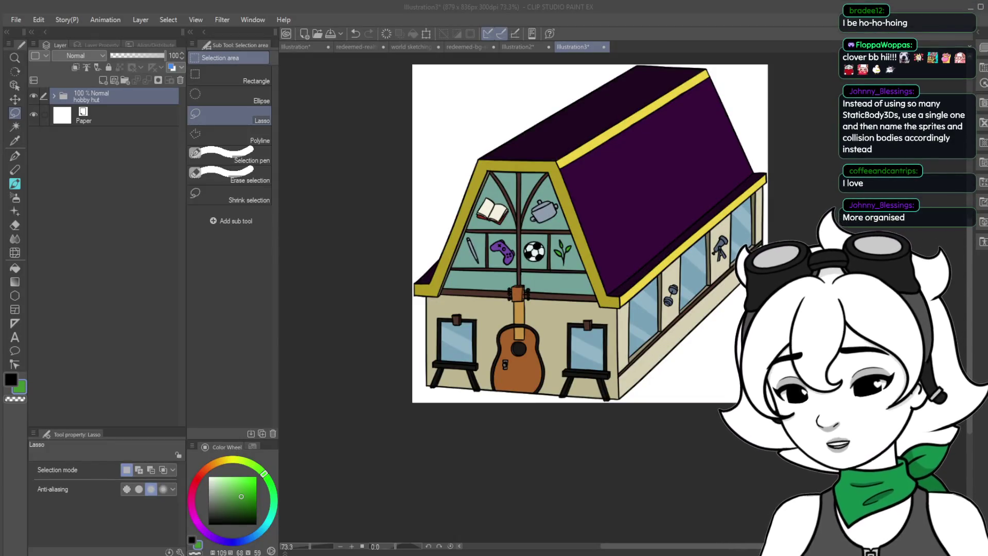
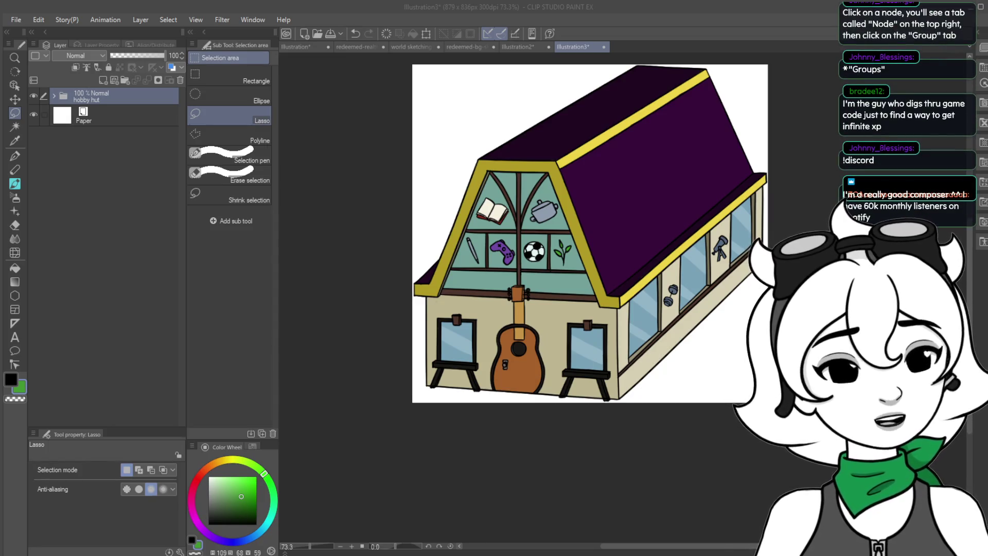
# Switch from Clip Studio Paint to the Godot editor showing the game map project.
pyautogui.hotkey('alt', 'Tab')
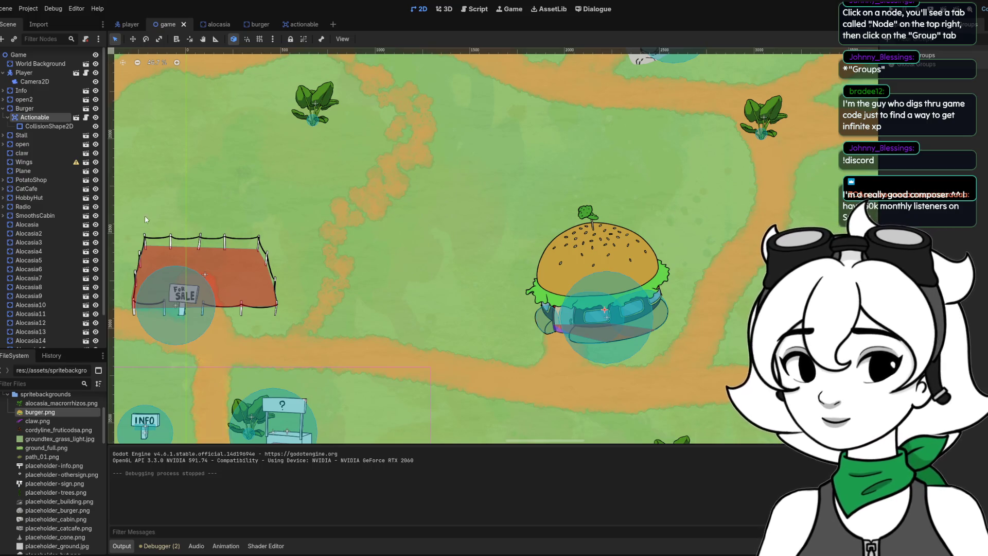
# In the Scene dock, toggle the Burger node and expand open2 to expose its Actionable child and collision shape.
pyautogui.click(4, 109)
pyautogui.click(17, 110)
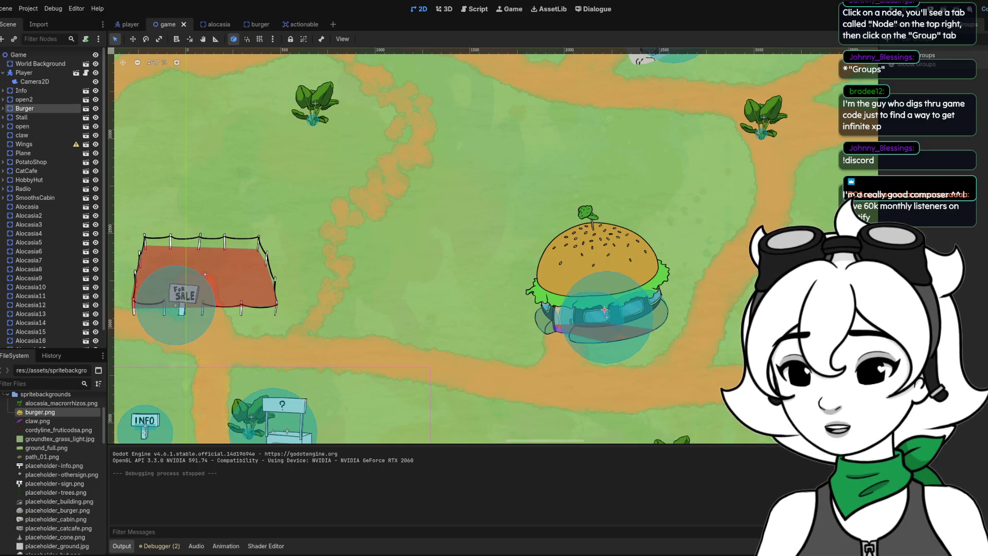
pyautogui.click(3, 100)
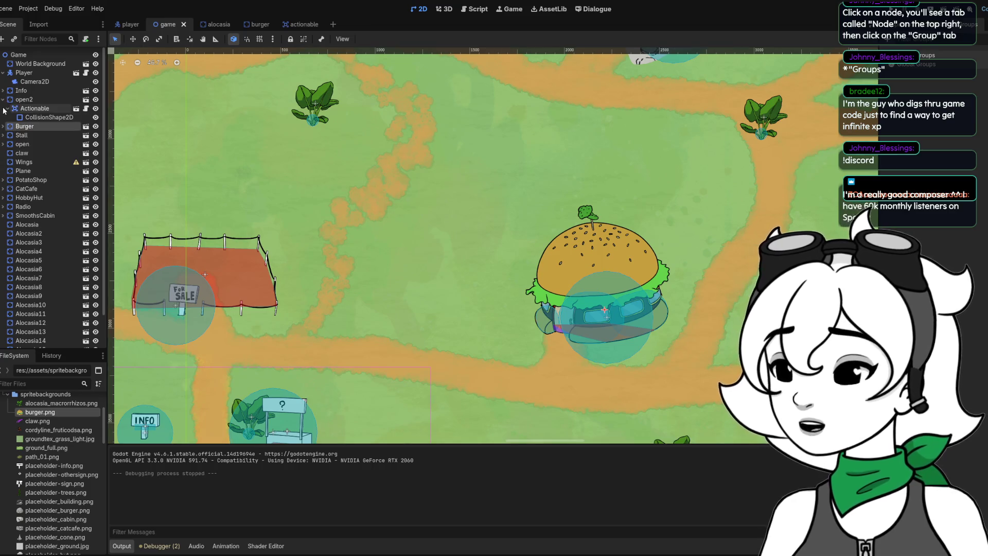
pyautogui.click(3, 126)
pyautogui.click(3, 126)
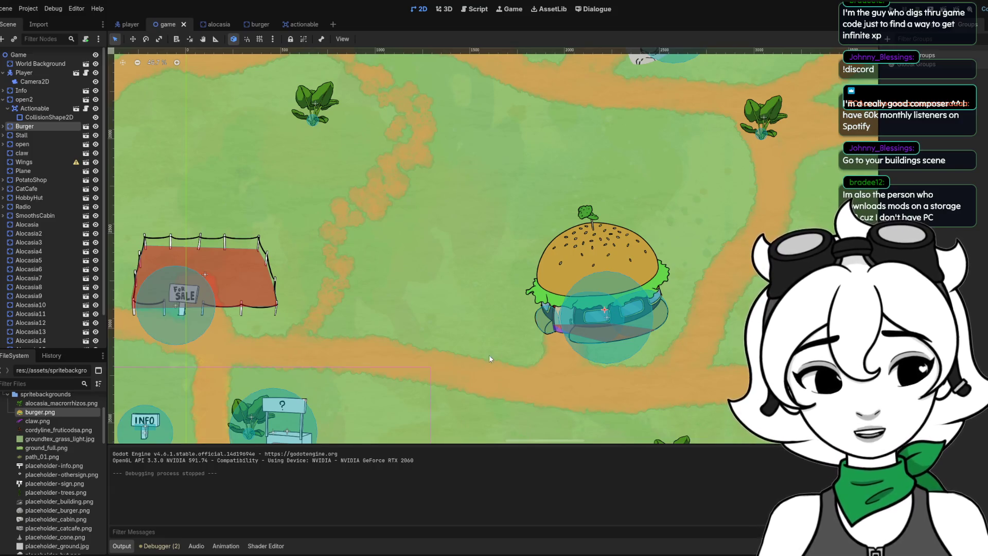
pyautogui.click(85, 126)
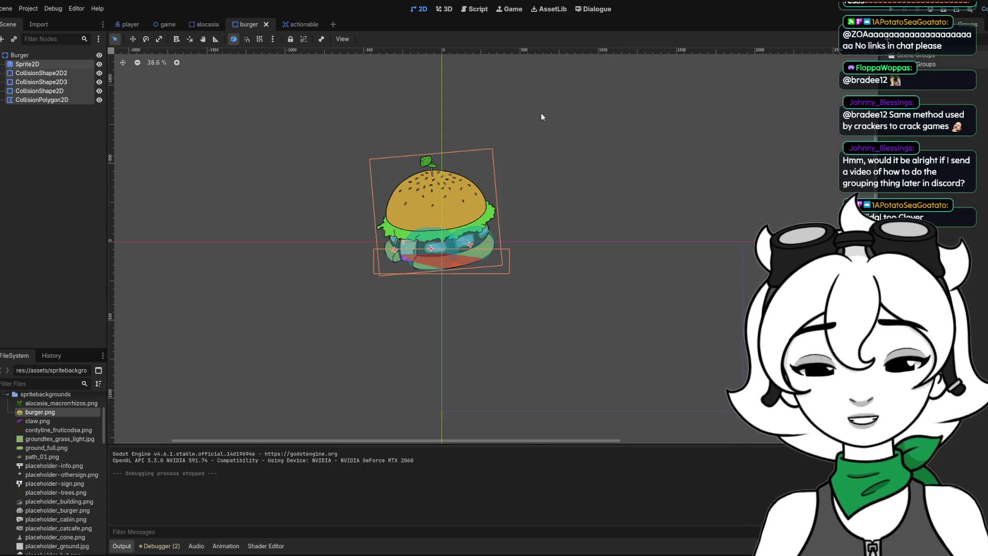
pyautogui.click(297, 25)
pyautogui.click(207, 24)
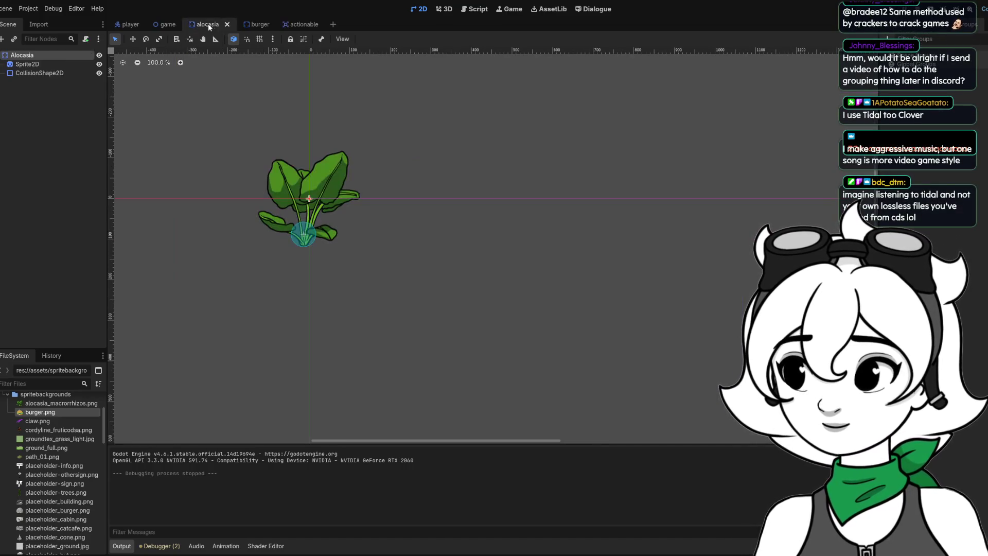
pyautogui.click(251, 24)
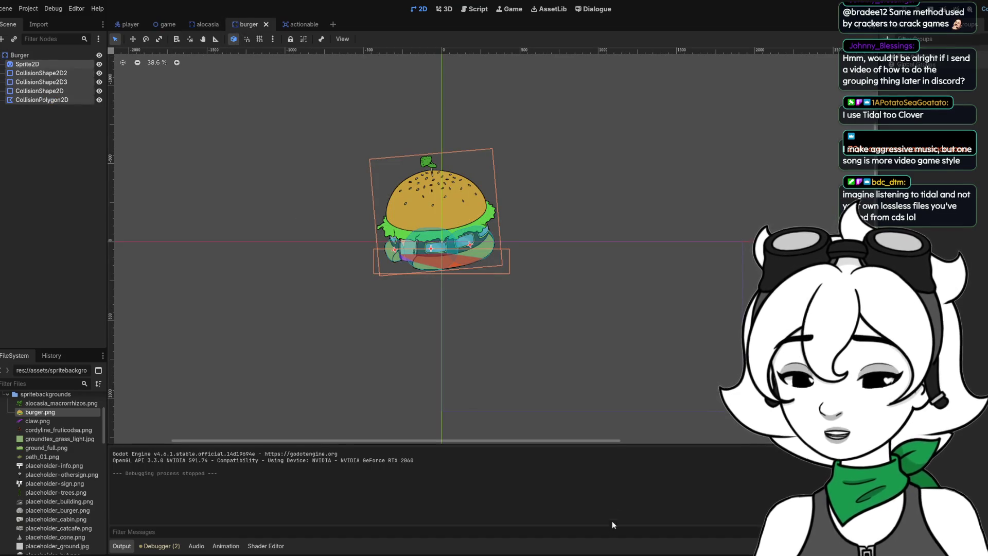